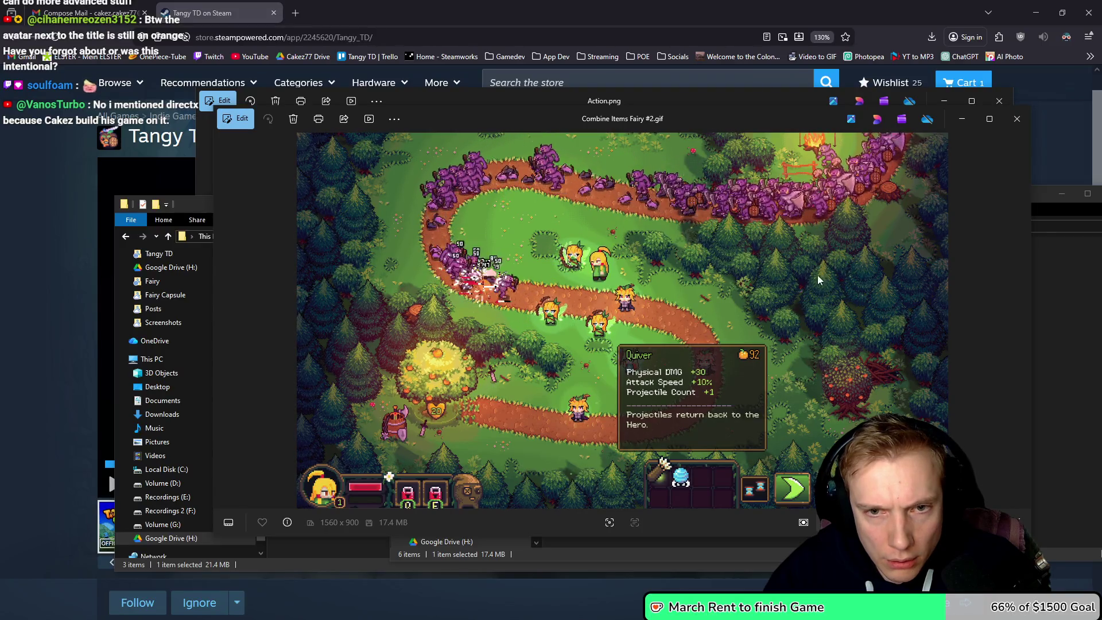
# - Scroll the Steam store page down to the About section
pyautogui.click(40, 222)
pyautogui.scroll(-6, 130, 253)
pyautogui.scroll(-12, 130, 248)
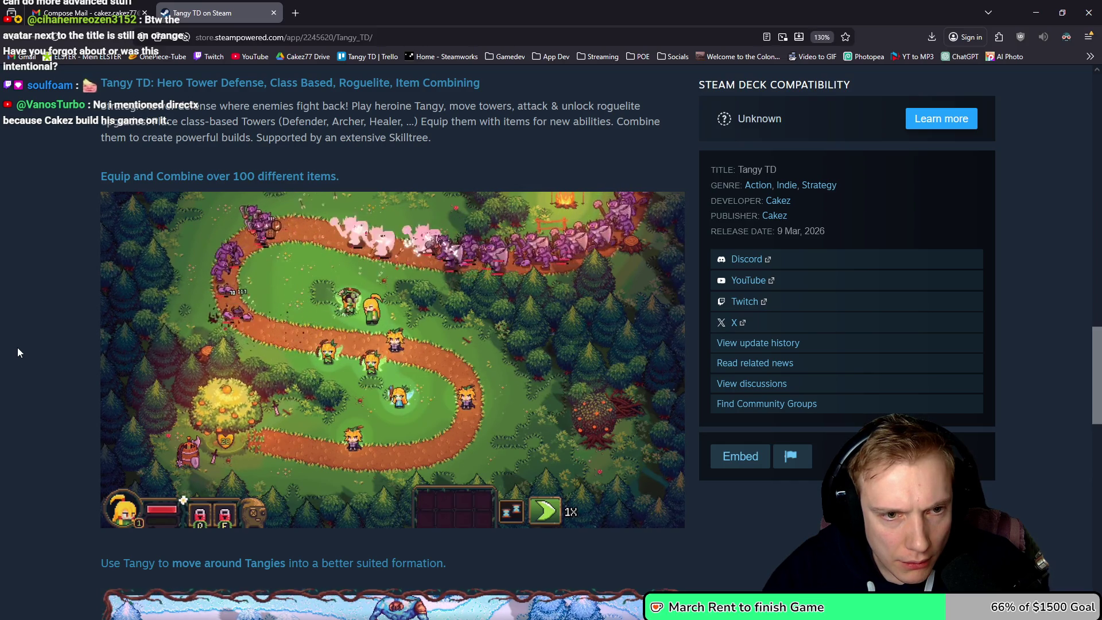
# - Close the Combine Items Fairy #2.gif preview and select Combine Items.gif in the Presskit Gifs folder
pyautogui.hotkey('alt', 'Tab')
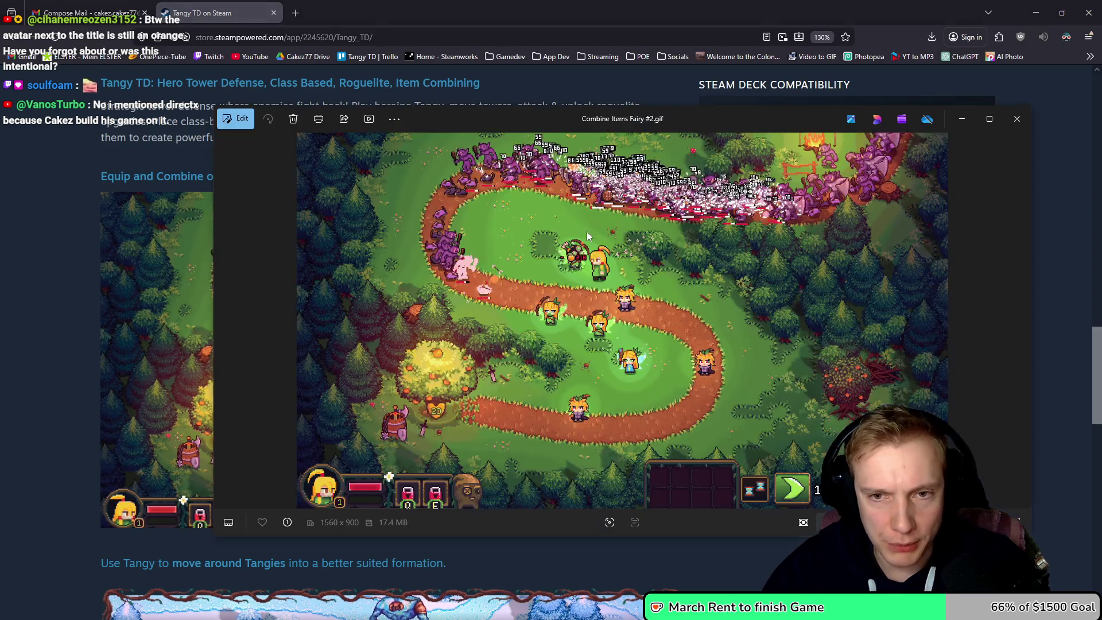
pyautogui.click(1018, 119)
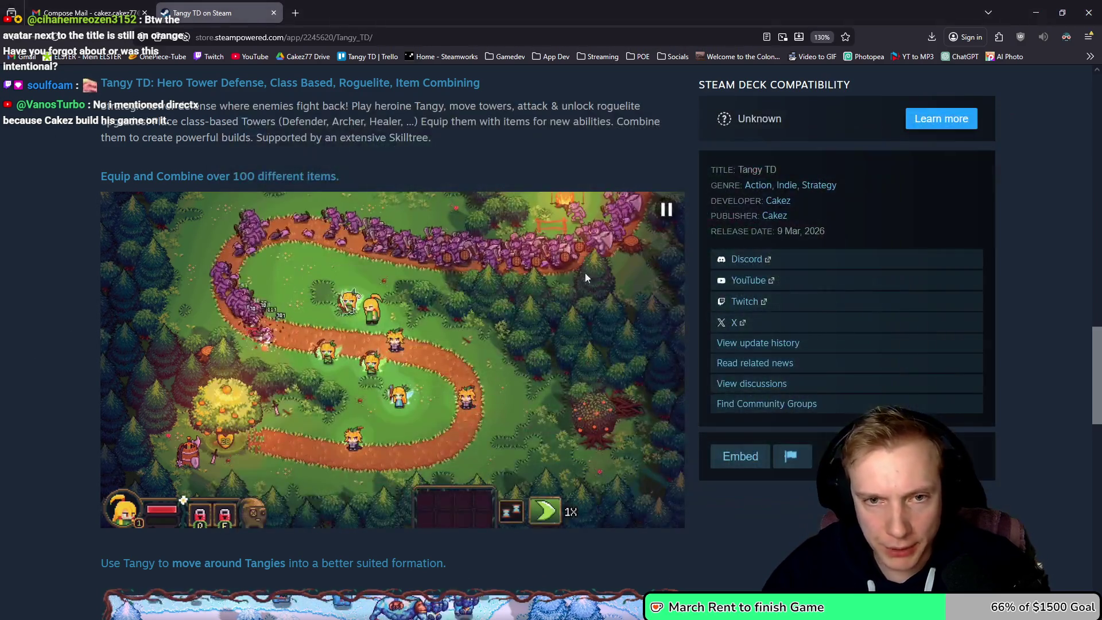
pyautogui.hotkey('alt', 'Tab')
pyautogui.moveTo(551, 372); pyautogui.dragTo(429, 280)
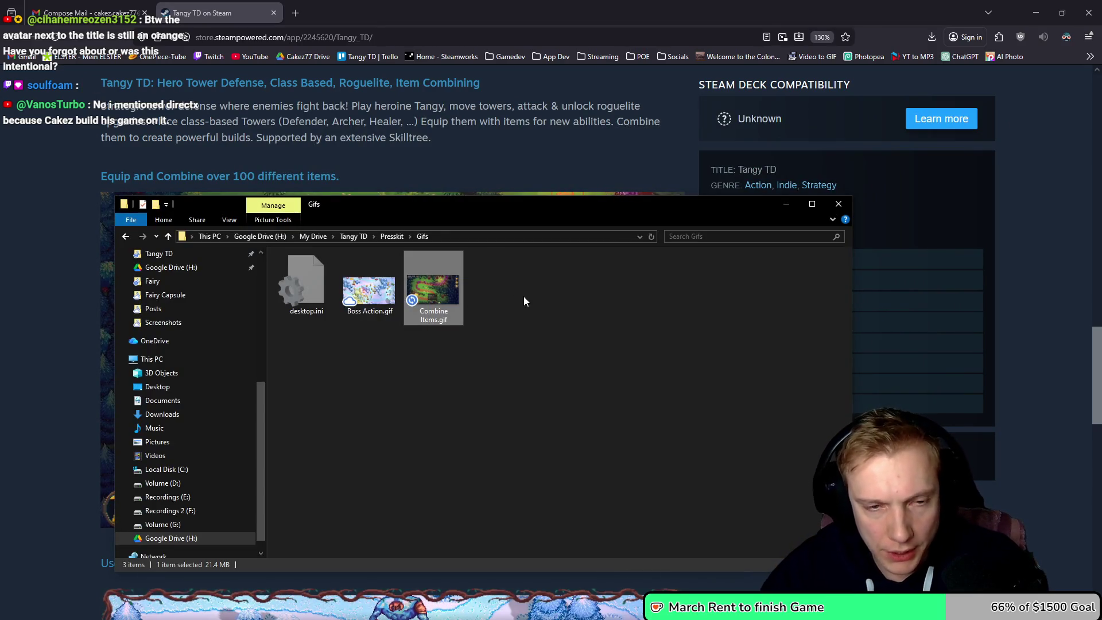
# - Move Combine Items.gif into the Fairy folder and rename it Combine Items Big.gif
pyautogui.press('Delete')
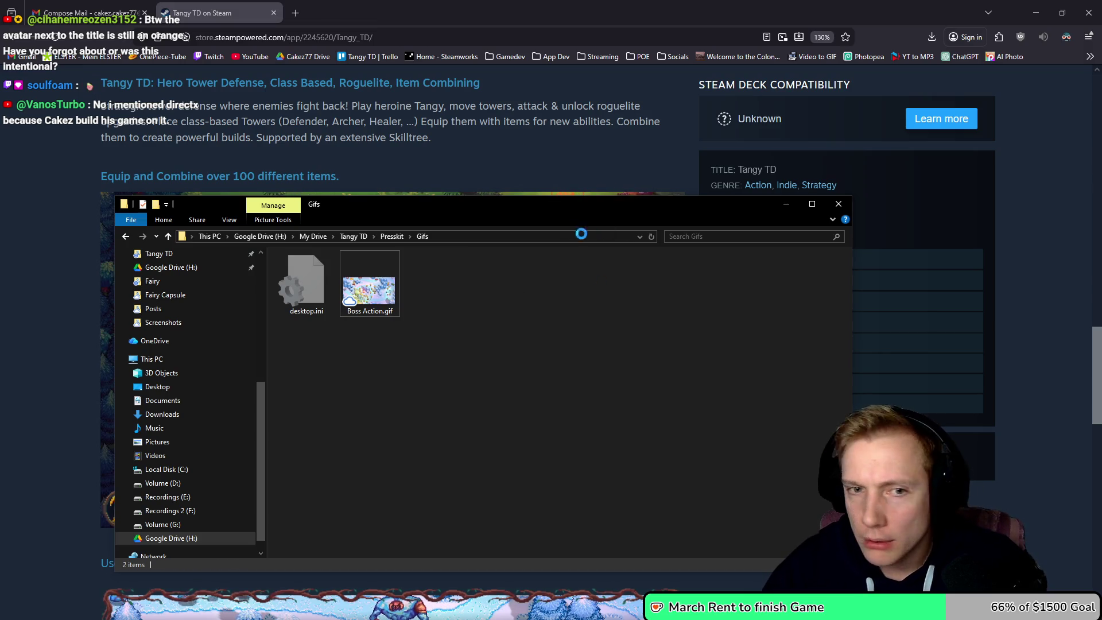
pyautogui.hotkey('alt', 'Tab')
pyautogui.click(710, 304)
pyautogui.press('F2')
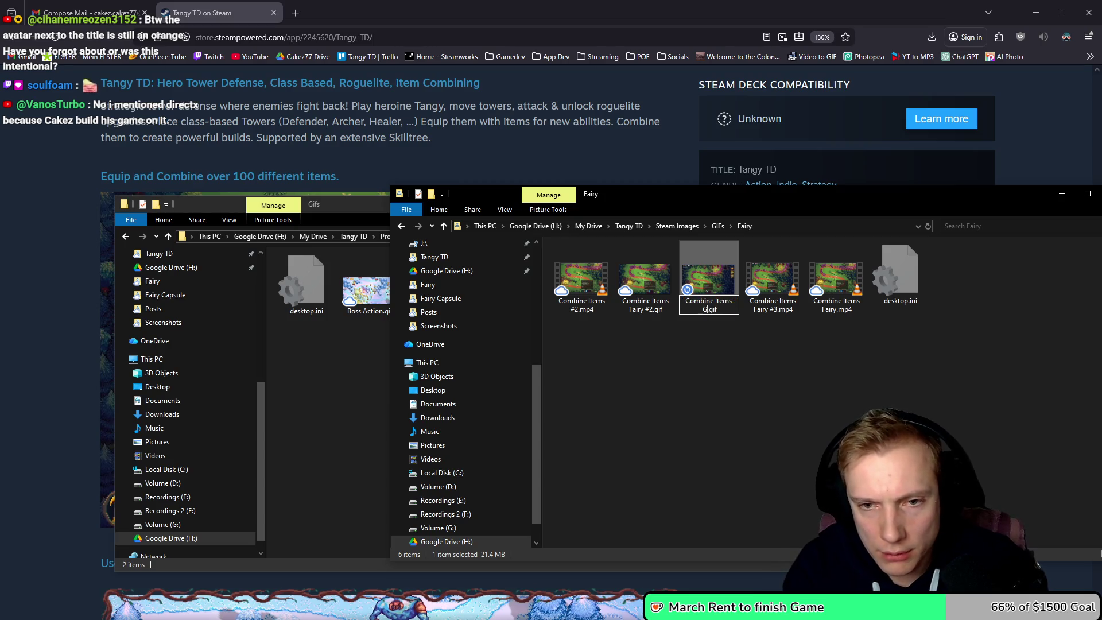
pyautogui.press('Return')
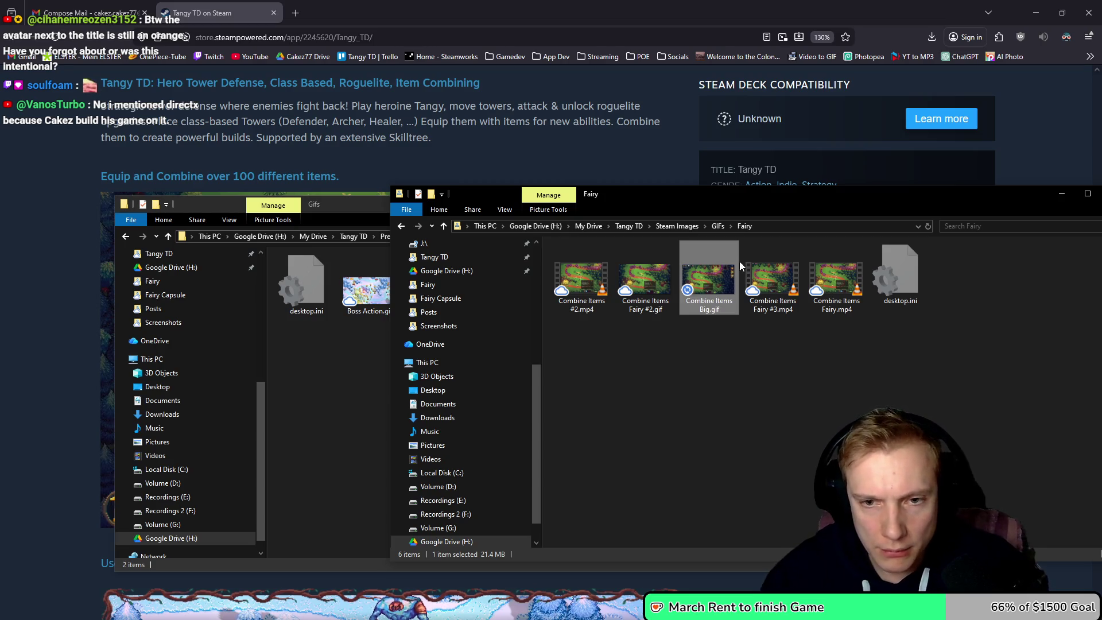
# - Rename Combine Items Fairy #2.gif to Combine Items.gif and paste both GIFs into the Gifs folder
pyautogui.click(648, 292)
pyautogui.press('F2')
pyautogui.press('Right')
pyautogui.press('BackSpace')
pyautogui.press('BackSpace')
pyautogui.press('BackSpace')
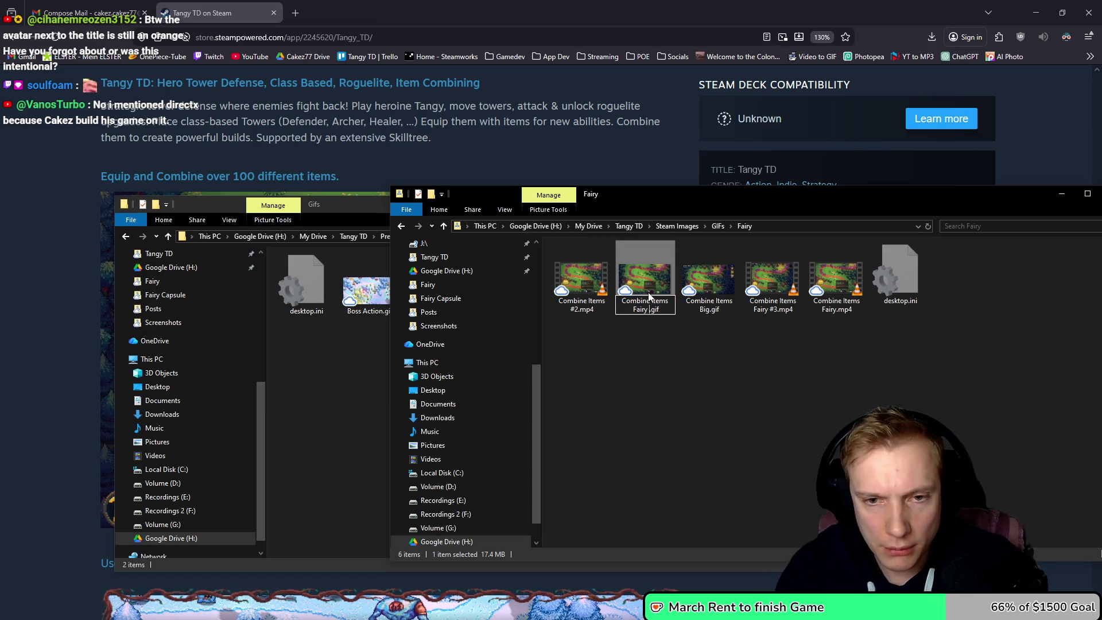
pyautogui.press('BackSpace')
pyautogui.press('BackSpace')
pyautogui.press('BackSpace')
pyautogui.press('Delete')
pyautogui.press('Delete')
pyautogui.press('Delete')
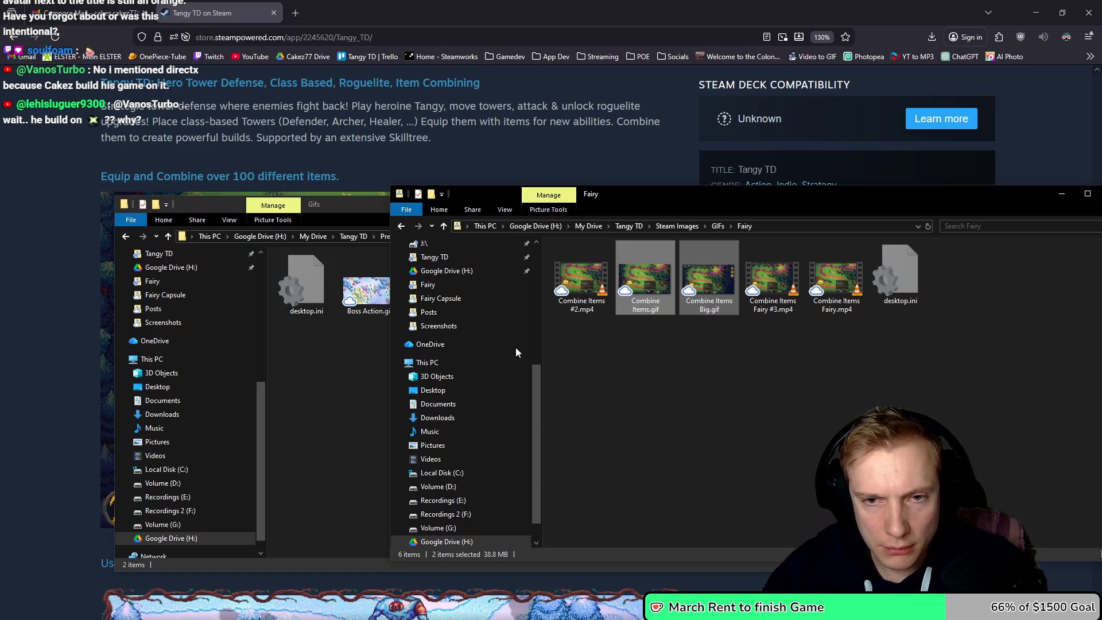
pyautogui.click(346, 398)
pyautogui.hotkey('ctrl', 'v')
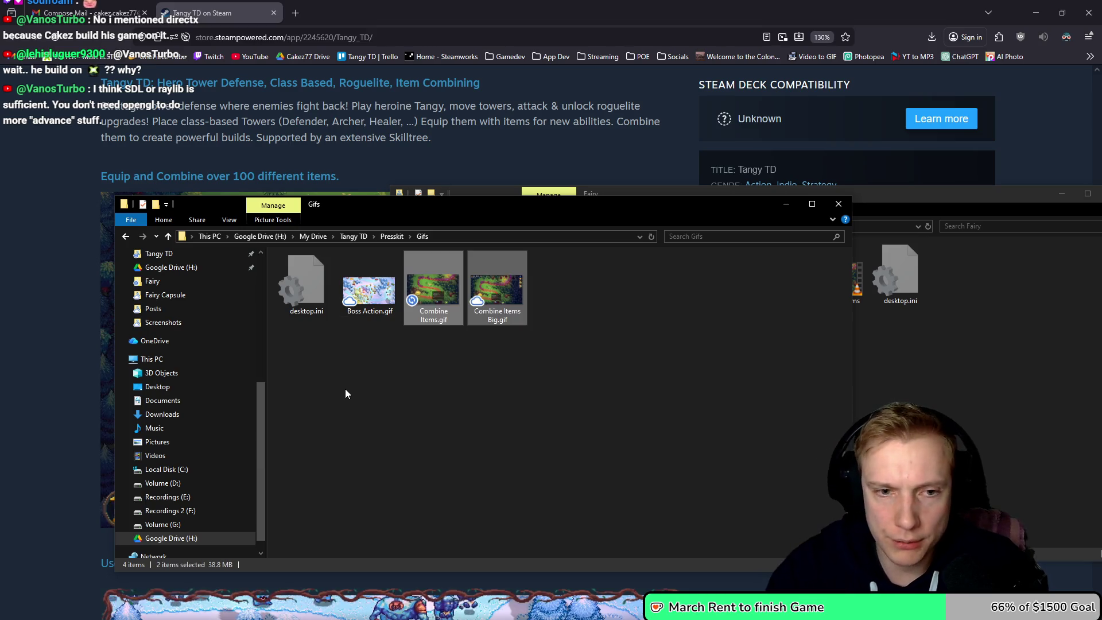
# - Move the Oranges folder from Presskit Screenshots into Tangy TD's Steam Images folder
pyautogui.click(391, 236)
pyautogui.doubleClick(305, 278)
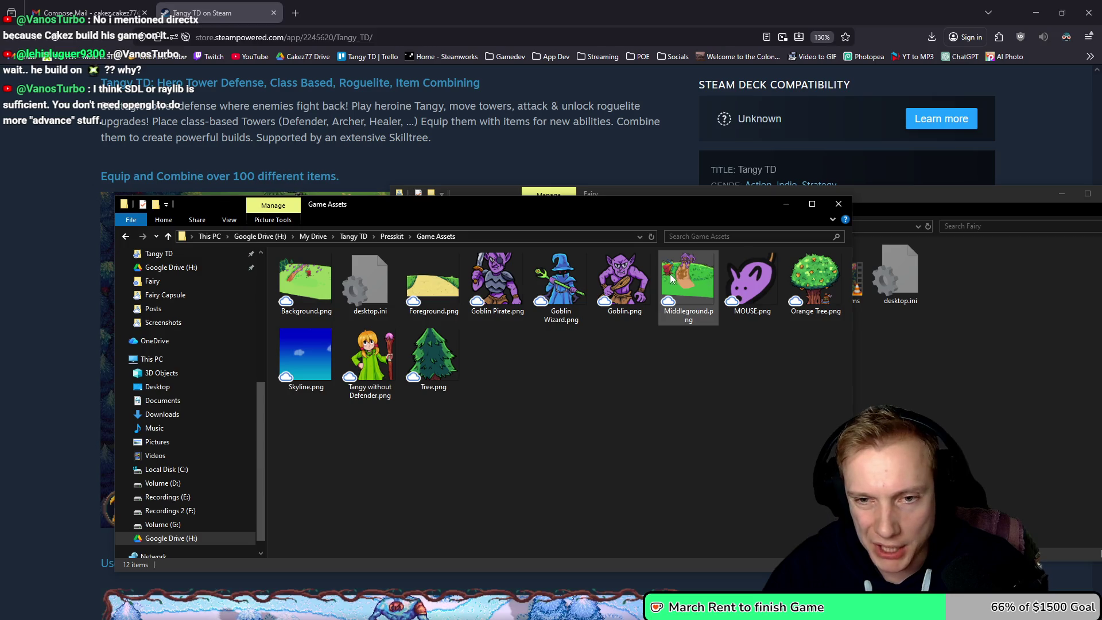
pyautogui.hotkey('alt', 'Left')
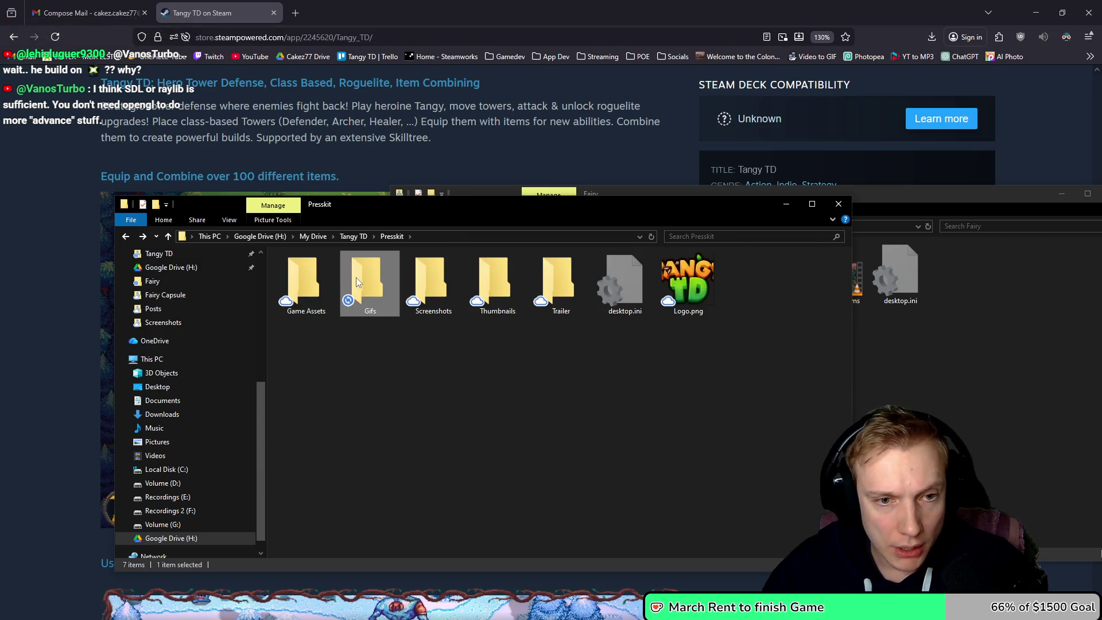
pyautogui.doubleClick(356, 277)
pyautogui.hotkey('alt', 'Left')
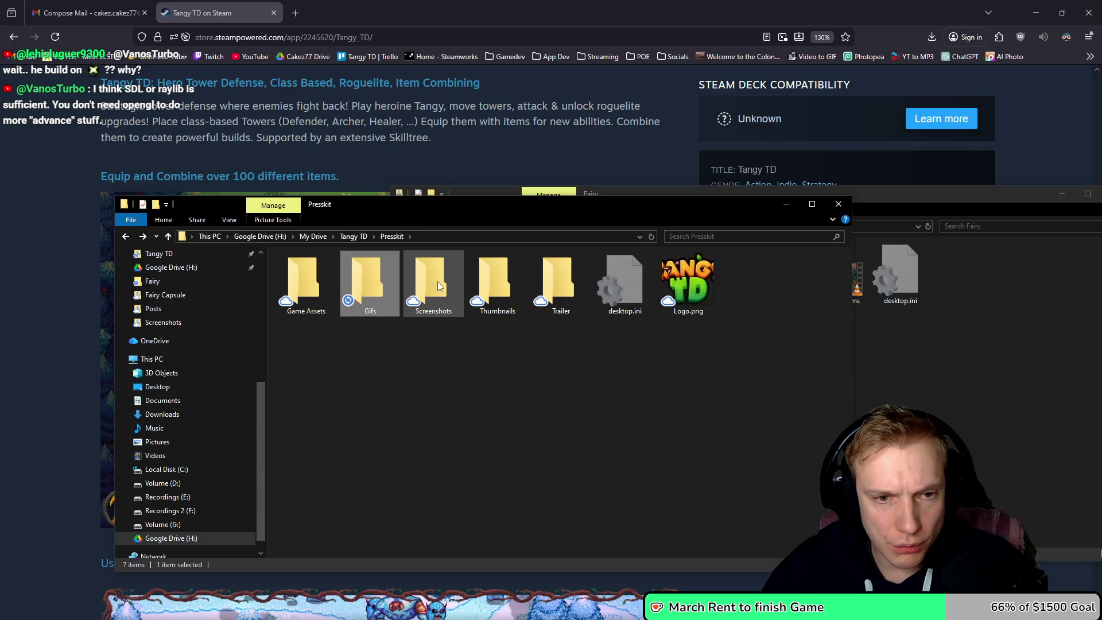
pyautogui.doubleClick(437, 282)
pyautogui.hotkey('alt', 'Left')
pyautogui.doubleClick(438, 279)
pyautogui.click(301, 283)
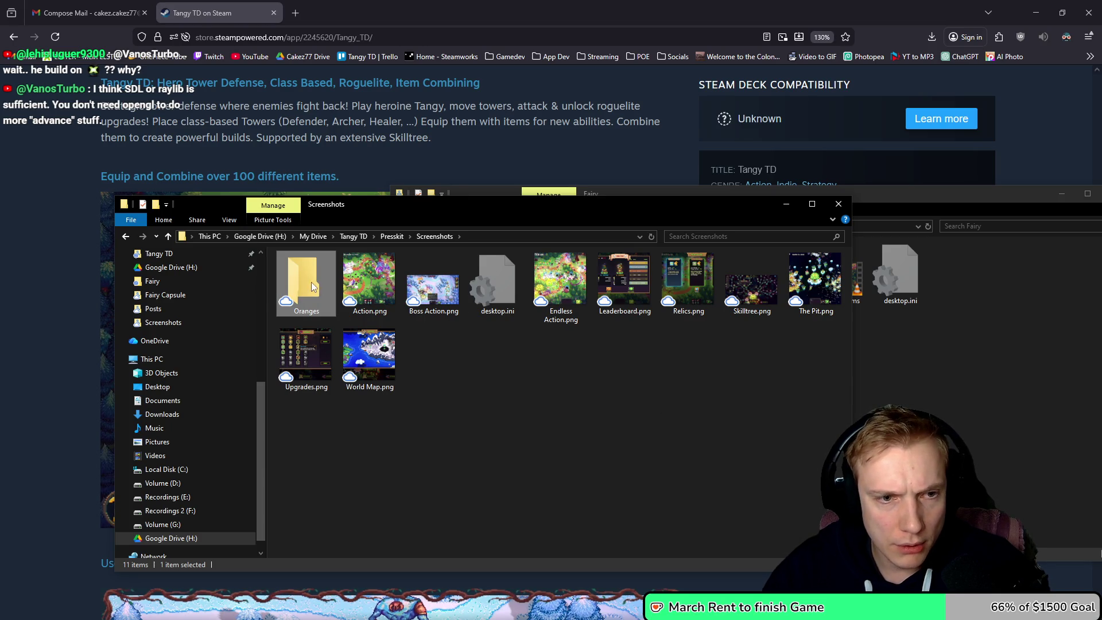
pyautogui.click(359, 237)
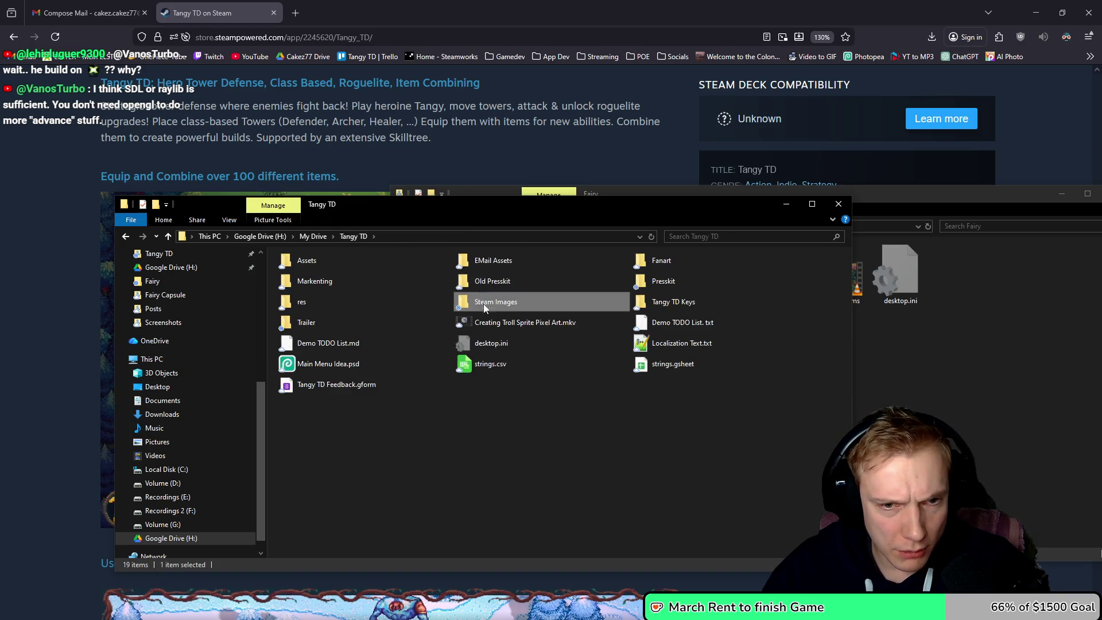
pyautogui.doubleClick(485, 302)
pyautogui.hotkey('ctrl', 'v')
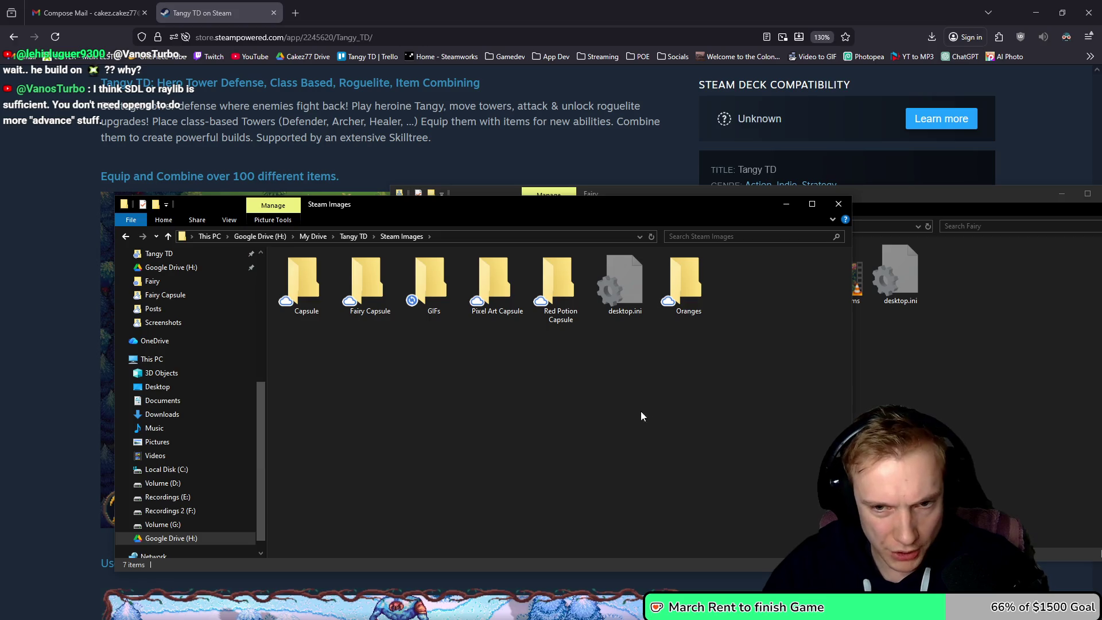
# - Open the Presskit Trailer folder containing the gameplay trailer MP4s
pyautogui.hotkey('alt', 'Left')
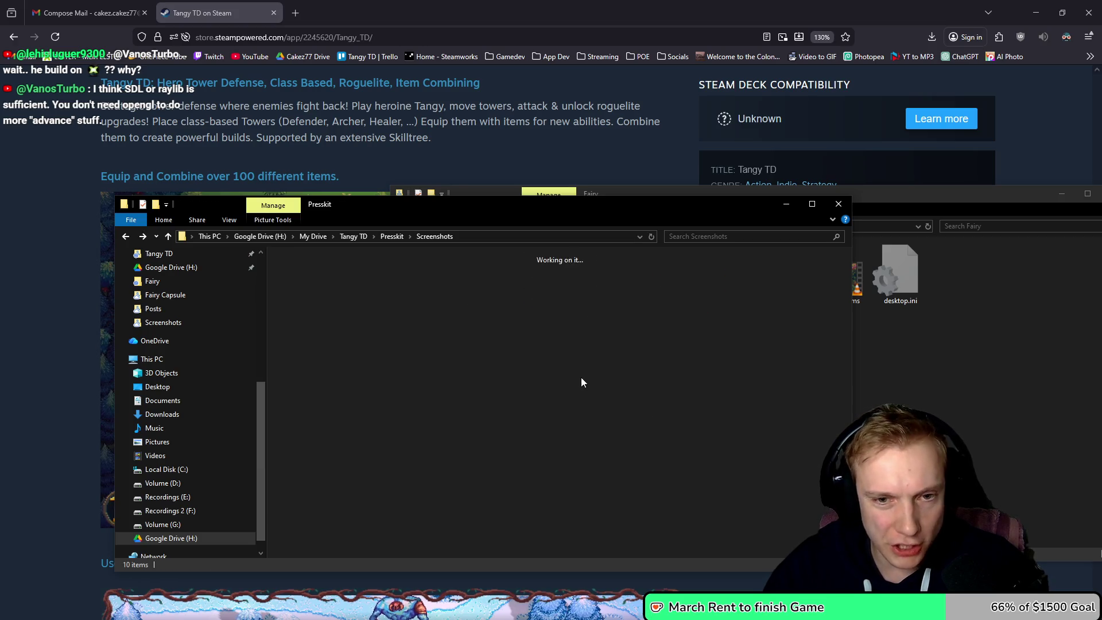
pyautogui.doubleClick(500, 277)
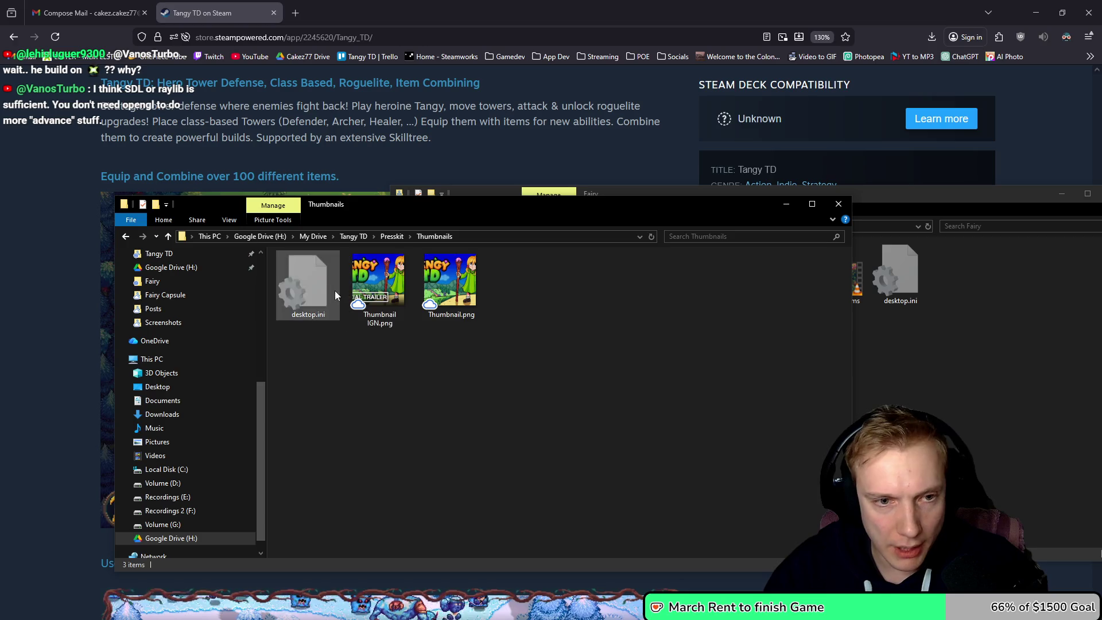
pyautogui.hotkey('alt', 'Left')
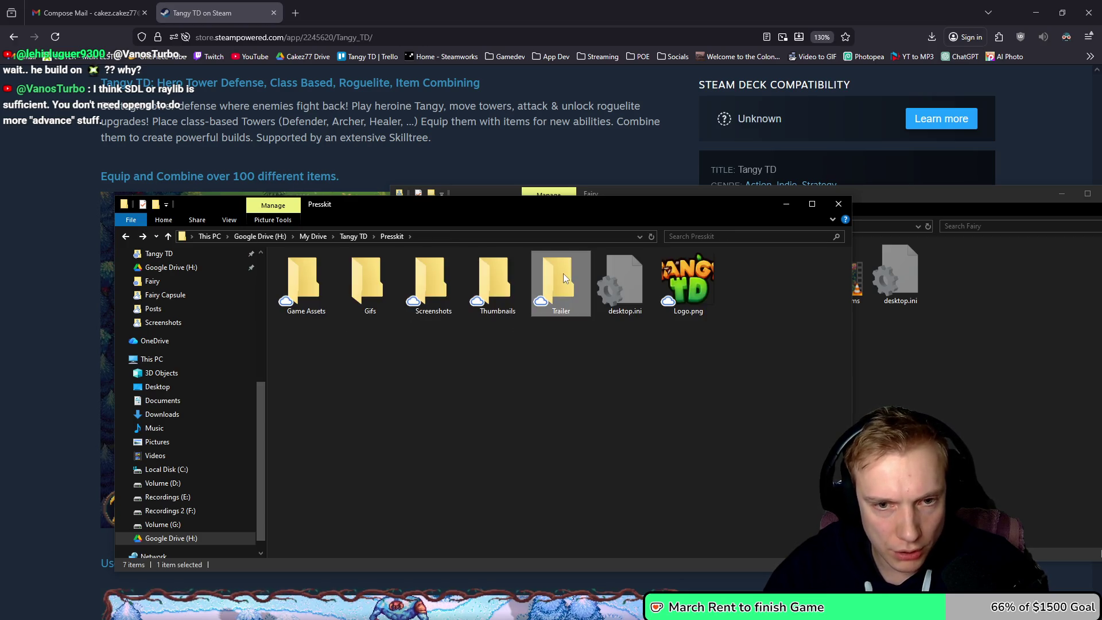
pyautogui.doubleClick(563, 273)
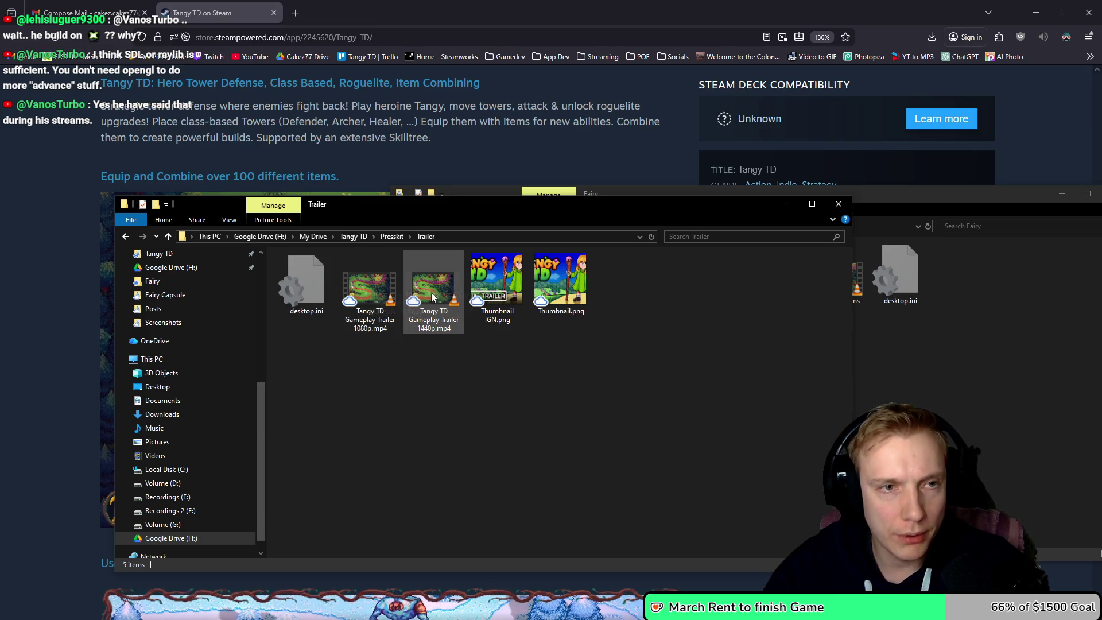
pyautogui.click(89, 13)
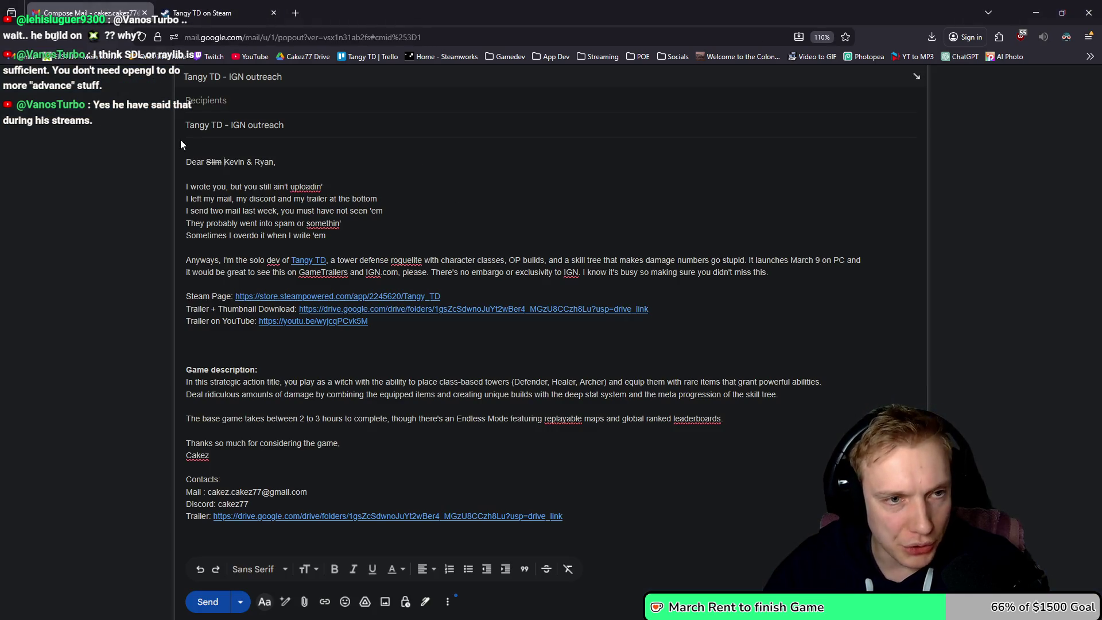
# - Open the draft's Google Drive trailer-download link in a new tab, then return to the IGN draft
pyautogui.click(532, 311)
pyautogui.doubleClick(544, 309)
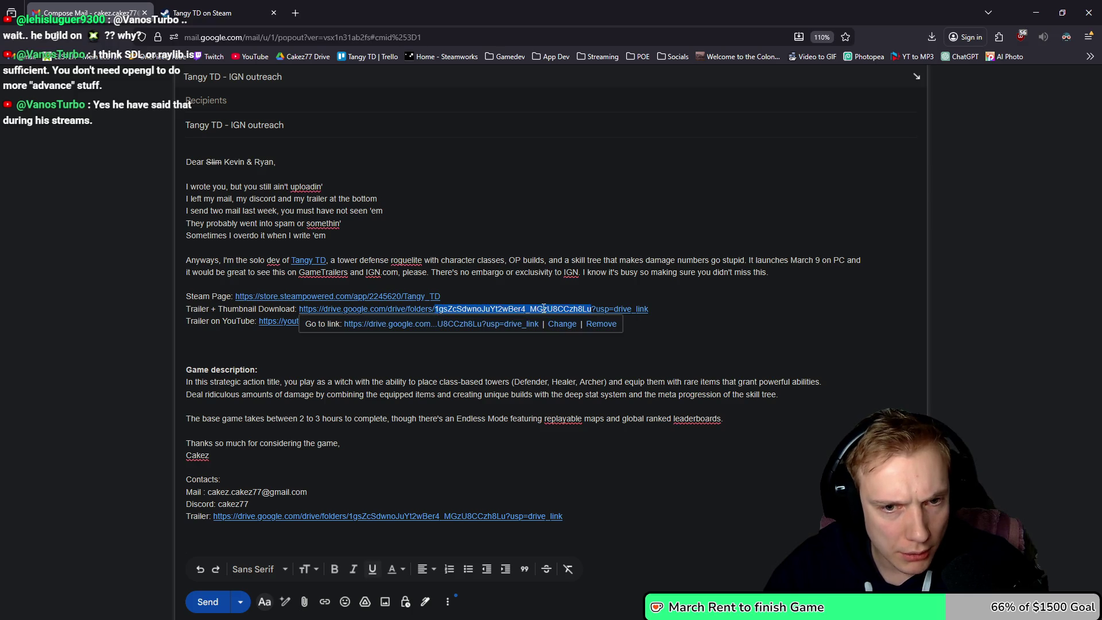
pyautogui.moveTo(647, 309); pyautogui.dragTo(299, 308)
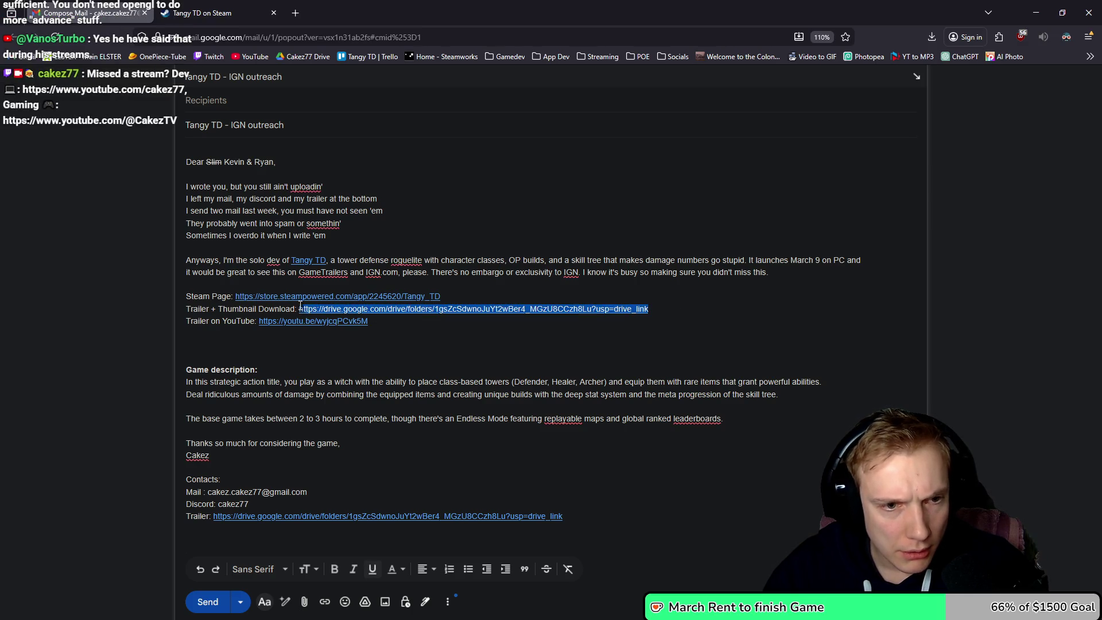
pyautogui.moveTo(302, 36); pyautogui.dragTo(302, 9)
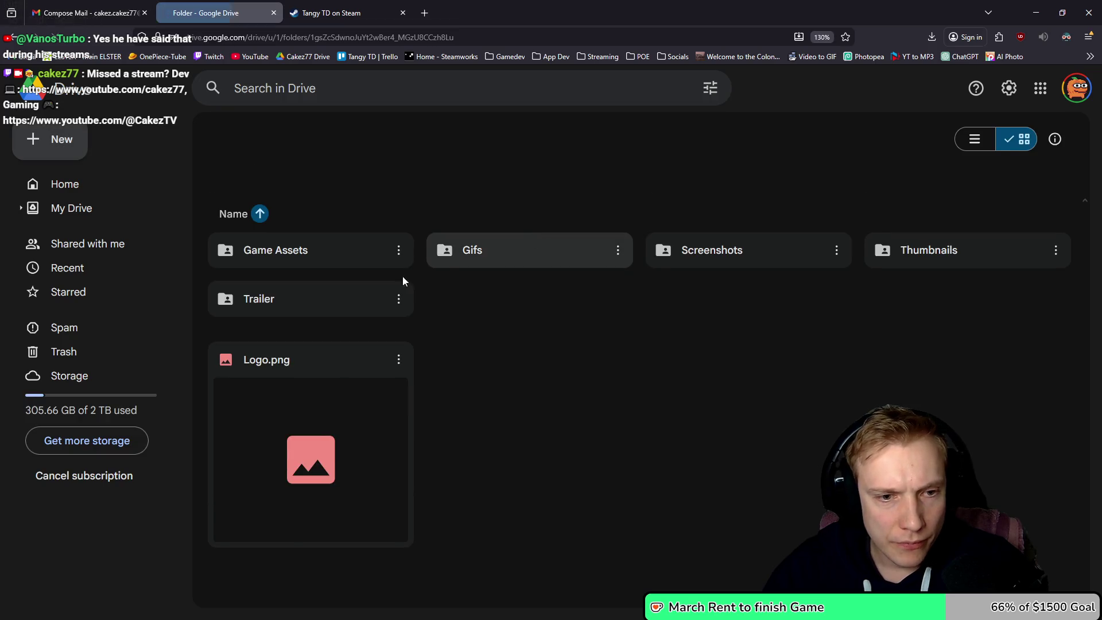
pyautogui.click(87, 5)
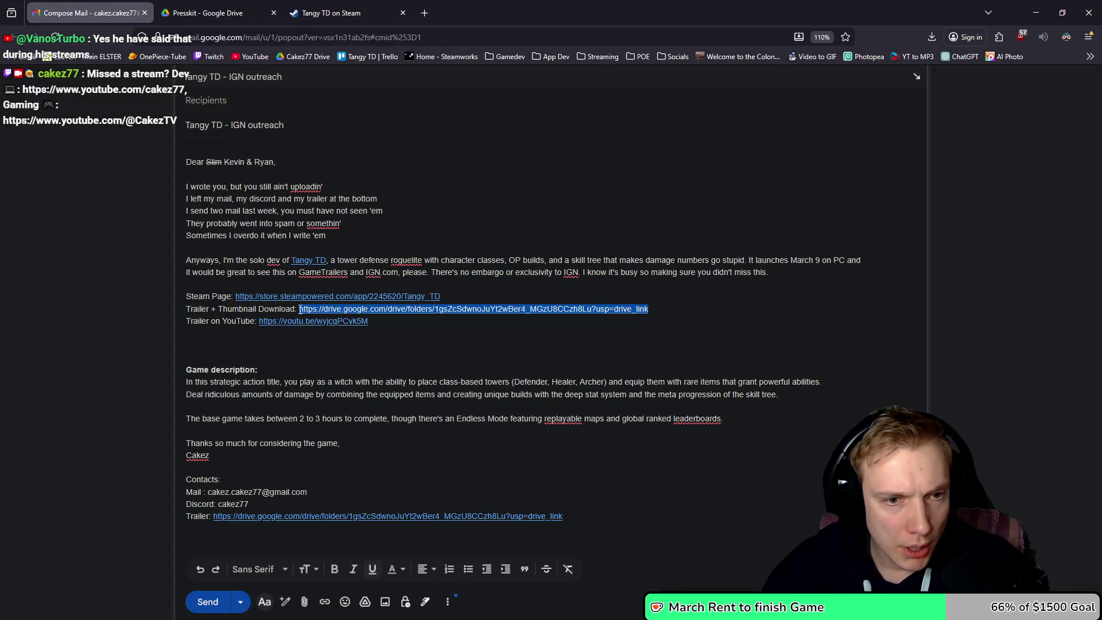
pyautogui.click(198, 333)
pyautogui.hotkey('alt', 'Tab')
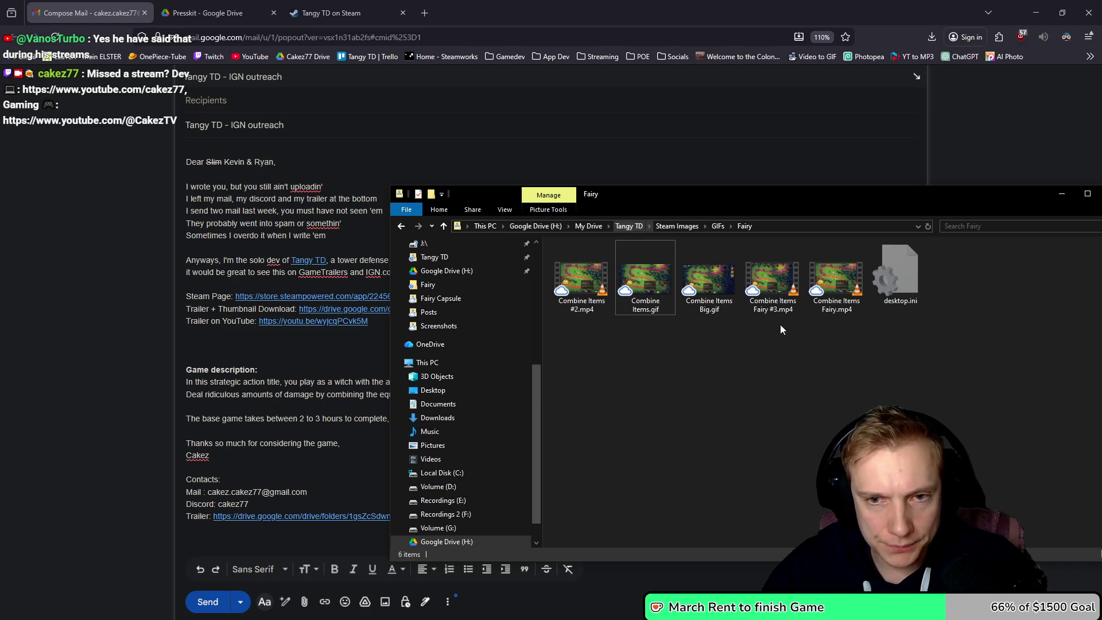
# - Drag Boss Action.png from the Presskit Screenshots folder into the IGN outreach draft body
pyautogui.moveTo(994, 202); pyautogui.dragTo(780, 202)
pyautogui.click(896, 197)
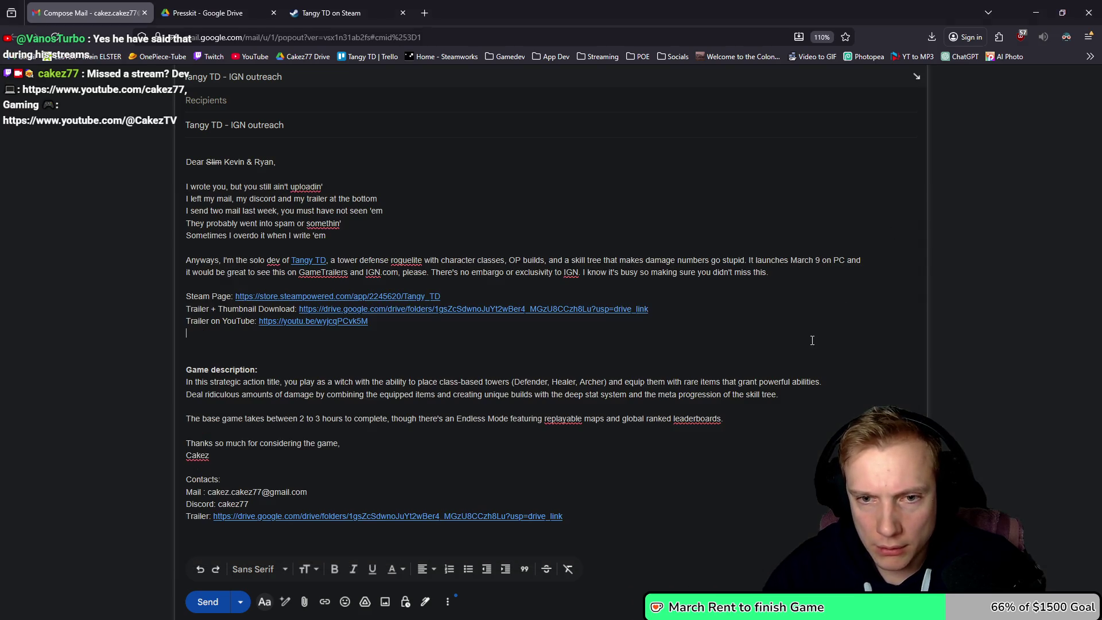
pyautogui.hotkey('alt', 'Tab')
pyautogui.hotkey('alt', 'Up')
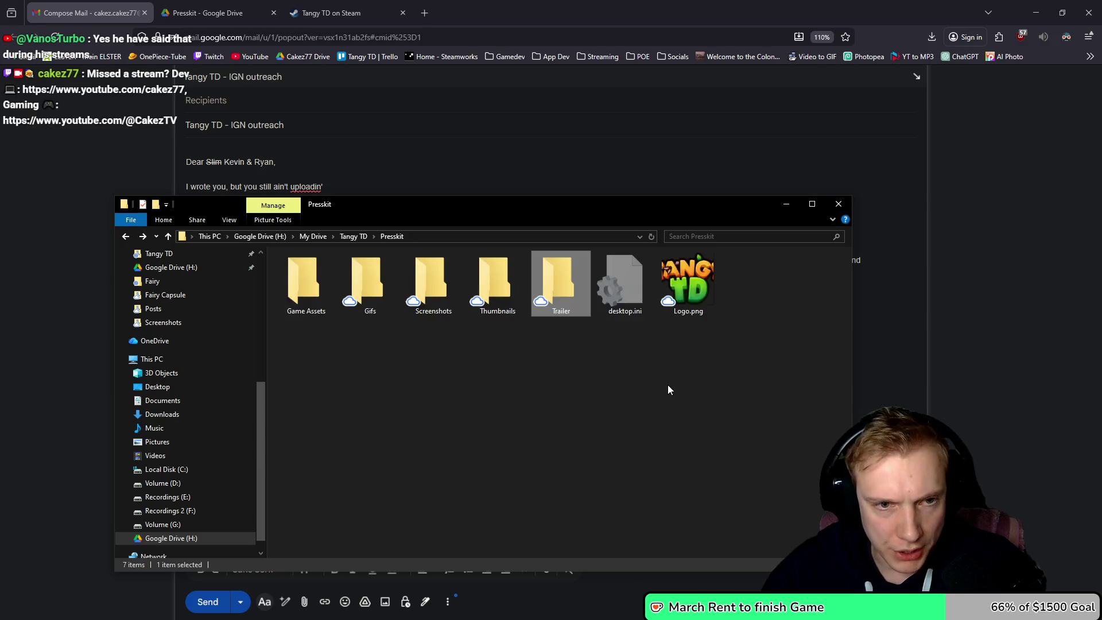
pyautogui.doubleClick(442, 279)
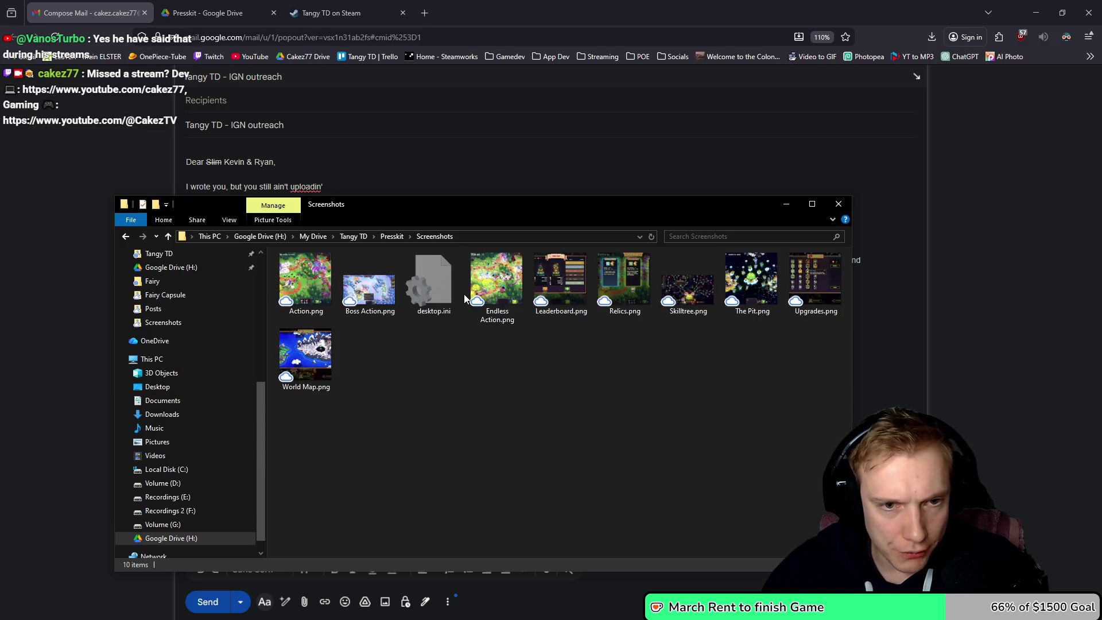
pyautogui.moveTo(518, 206); pyautogui.dragTo(840, 207)
pyautogui.moveTo(690, 290)
pyautogui.mouseDown()
pyautogui.moveTo(248, 350)
pyautogui.moveTo(298, 349)
pyautogui.mouseUp()
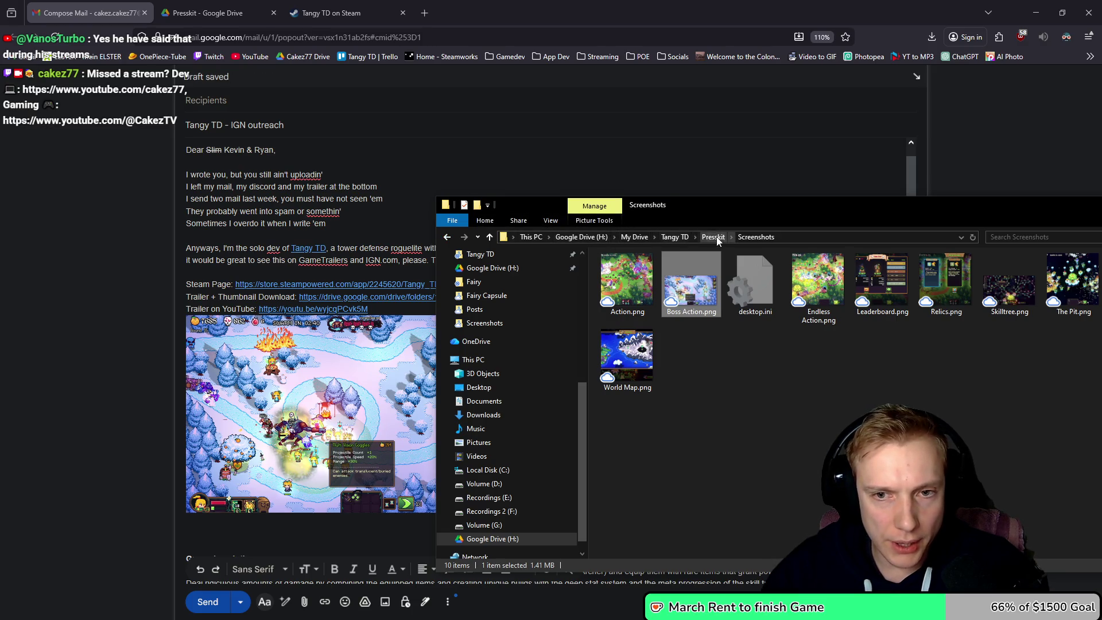
pyautogui.click(411, 379)
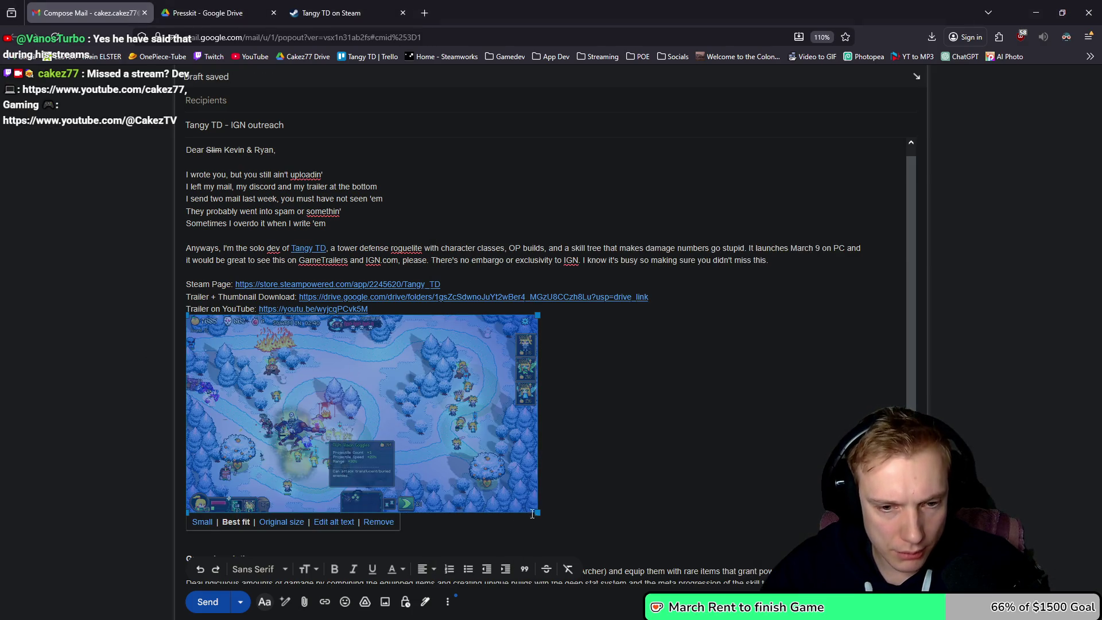
# - Resize the inline Boss Action screenshot smaller and add a blank line below the YouTube link
pyautogui.moveTo(434, 436); pyautogui.dragTo(433, 436)
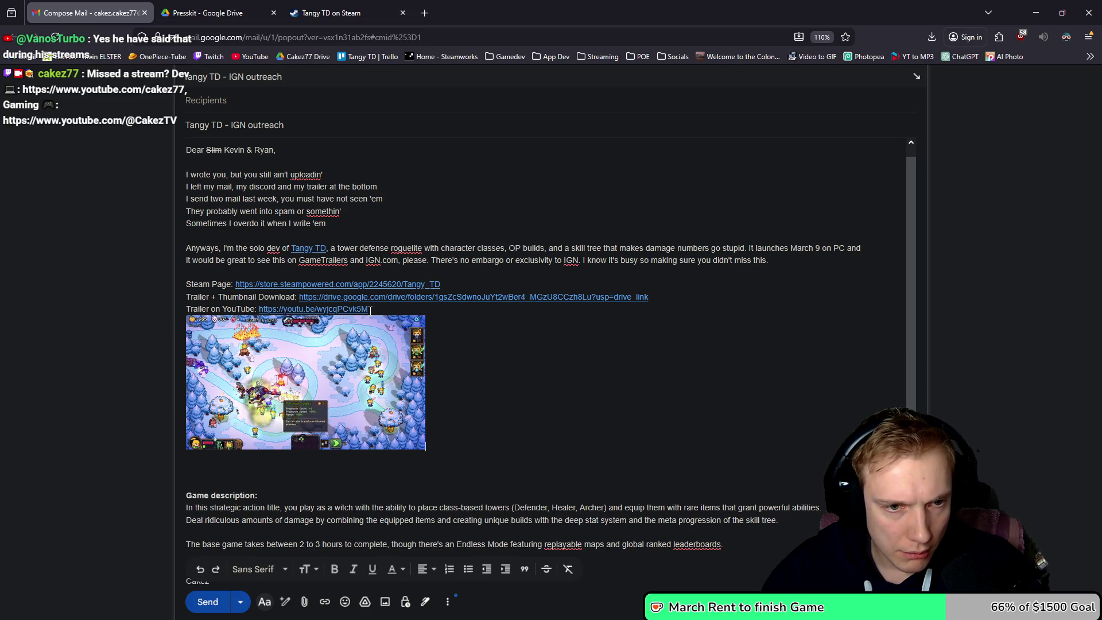
pyautogui.click(188, 429)
pyautogui.click(398, 306)
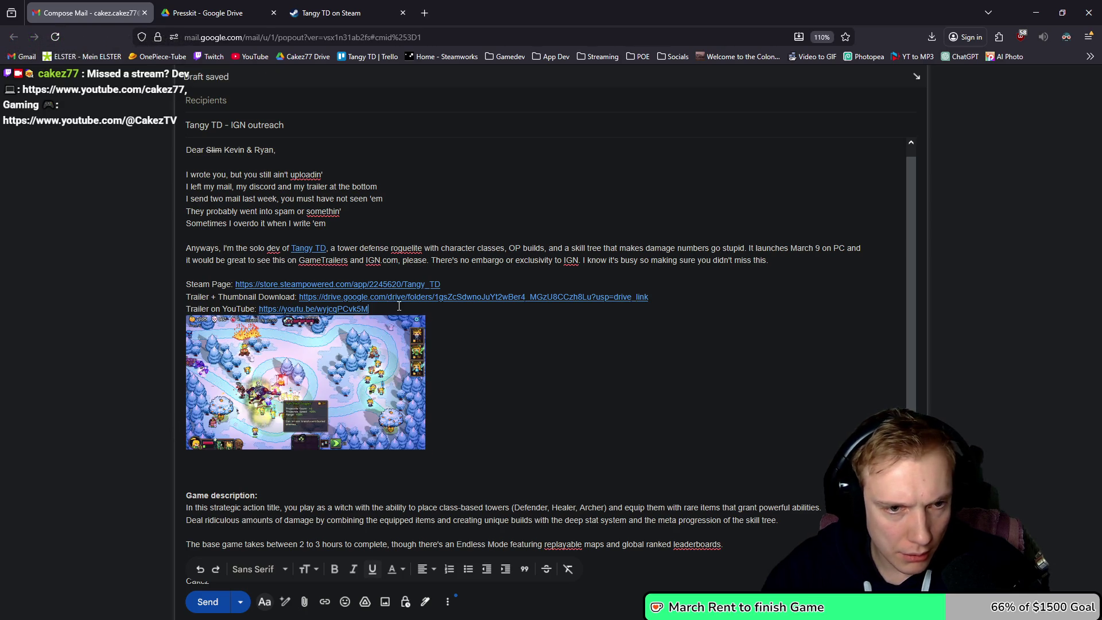
pyautogui.press('Return')
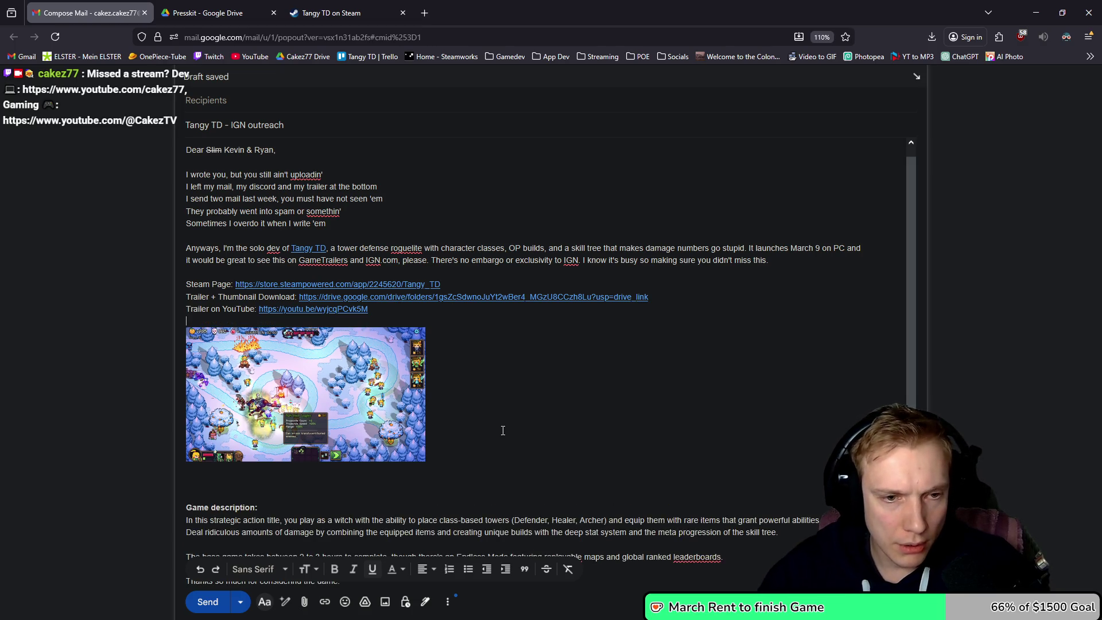
pyautogui.hotkey('alt', 'Tab')
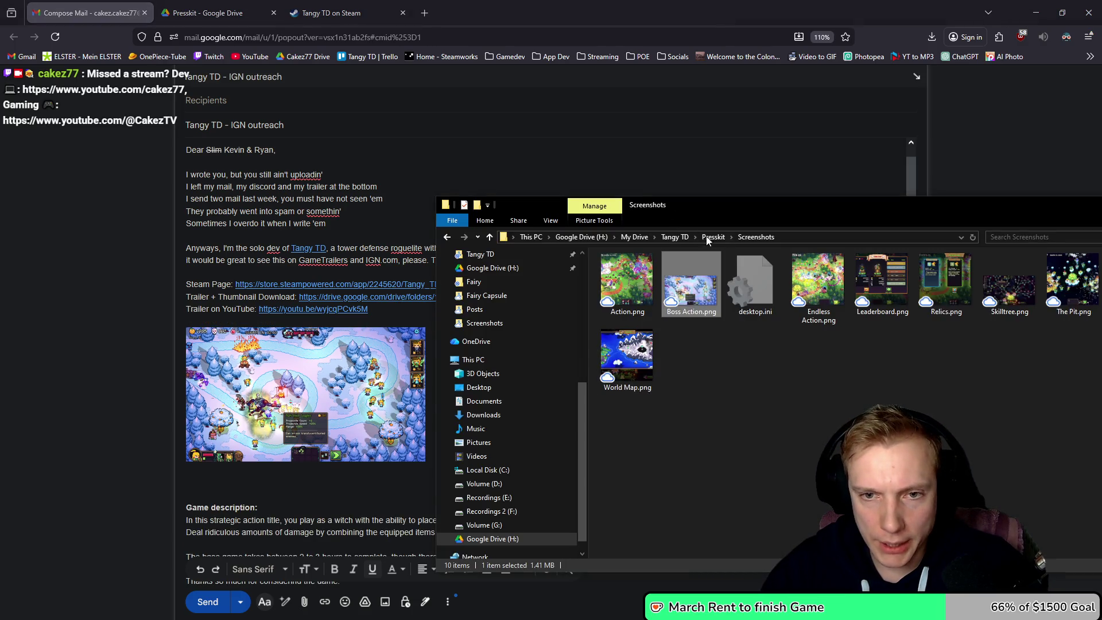
# - Try dragging Thumbnail.png from the Presskit Thumbnails folder onto the email draft
pyautogui.click(707, 239)
pyautogui.moveTo(776, 201); pyautogui.dragTo(682, 182)
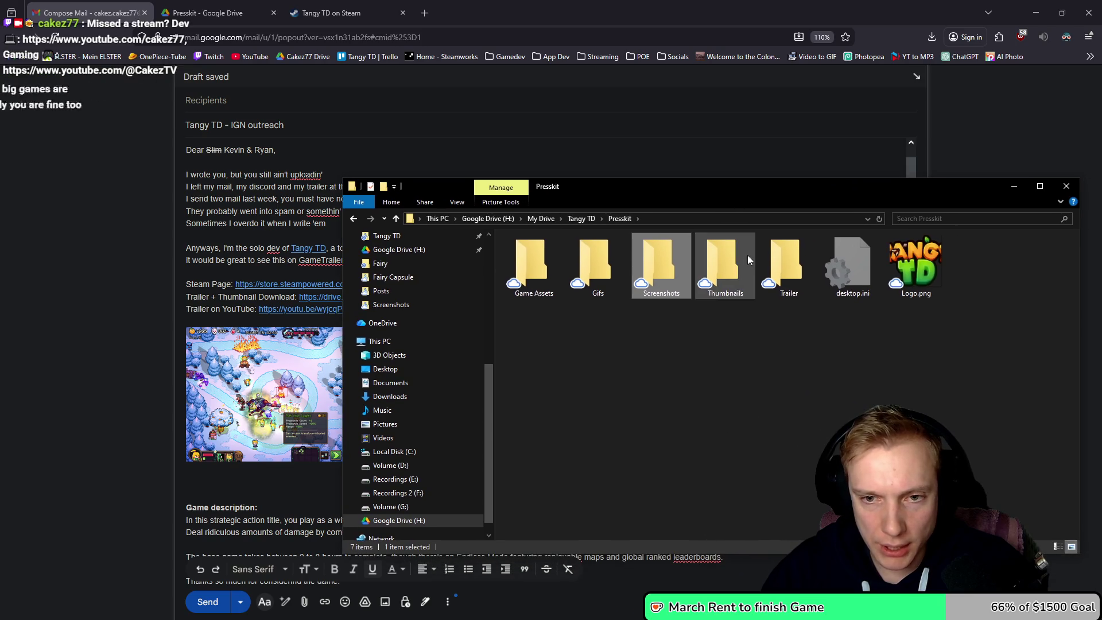
pyautogui.doubleClick(715, 256)
pyautogui.moveTo(675, 267)
pyautogui.mouseDown()
pyautogui.moveTo(183, 364)
pyautogui.moveTo(267, 318)
pyautogui.mouseUp()
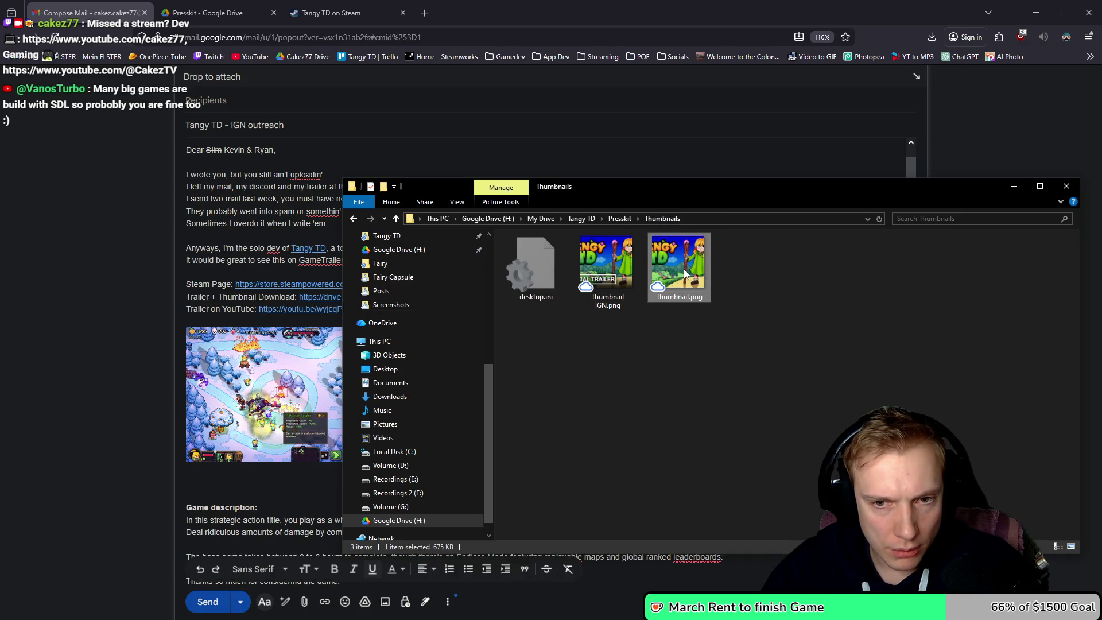
pyautogui.click(769, 287)
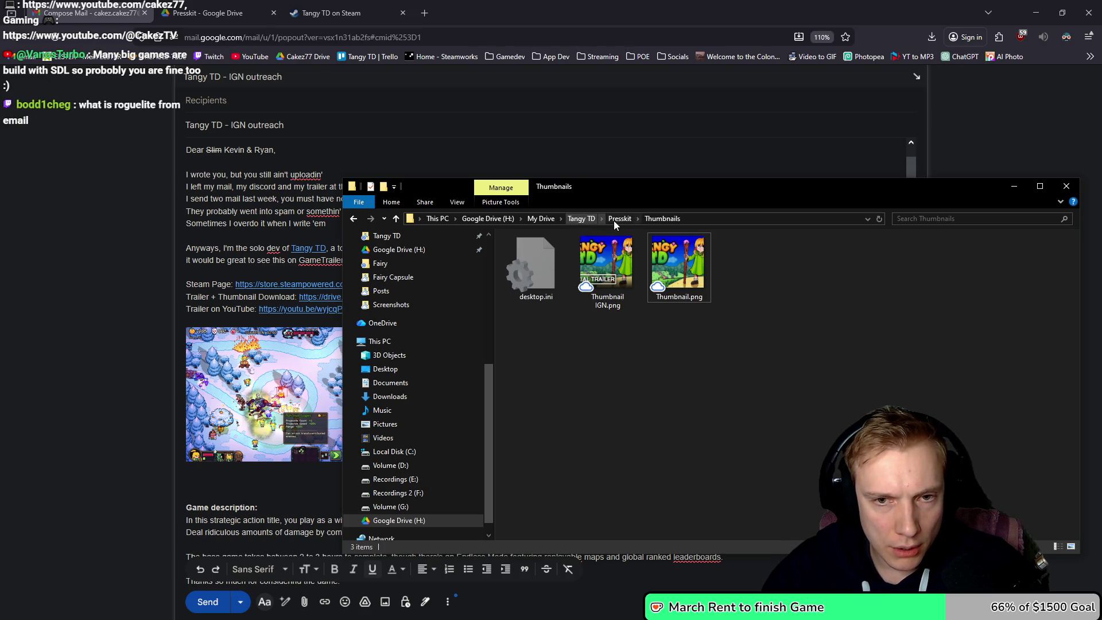
# - In Steam Images > Fairy Capsule, preview the 1414-x-464 header bundle and 1232-x-706 capsule main images
pyautogui.click(581, 218)
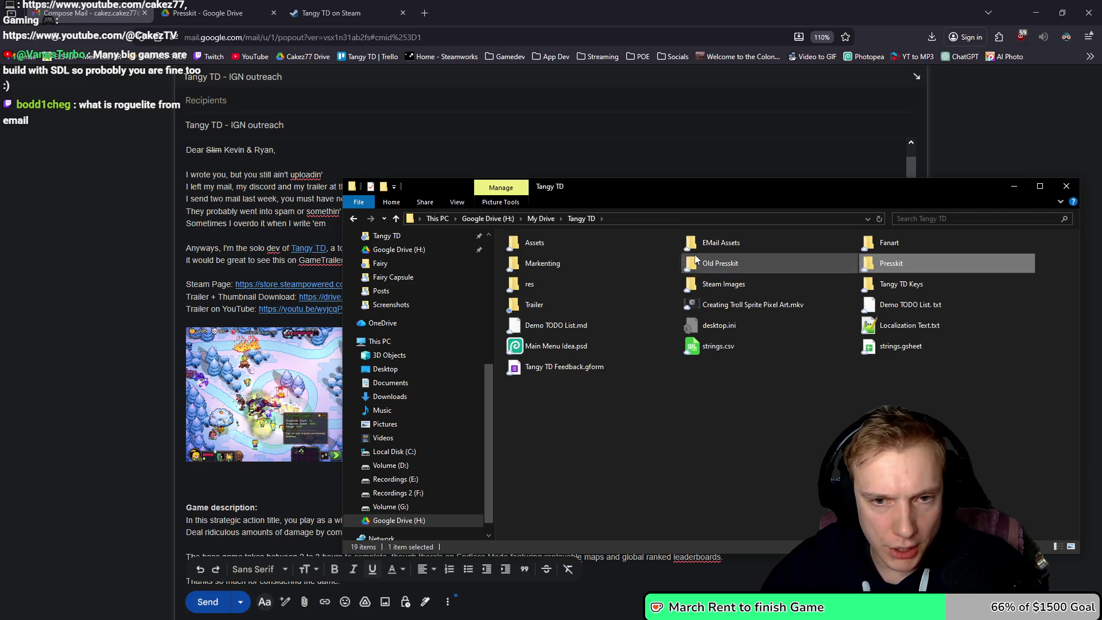
pyautogui.doubleClick(717, 284)
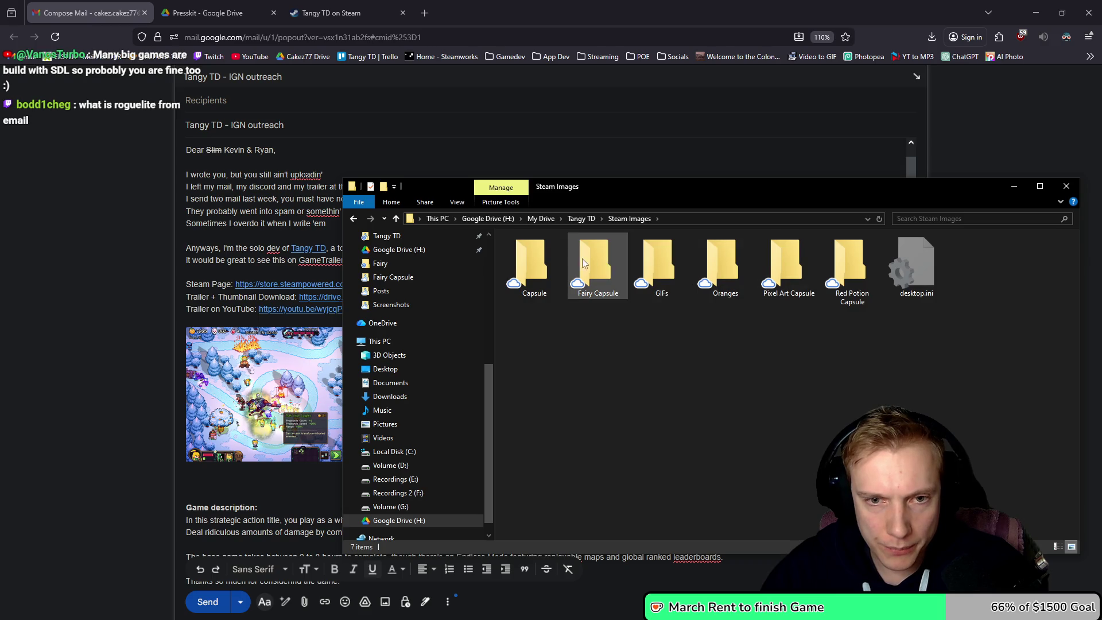
pyautogui.doubleClick(597, 264)
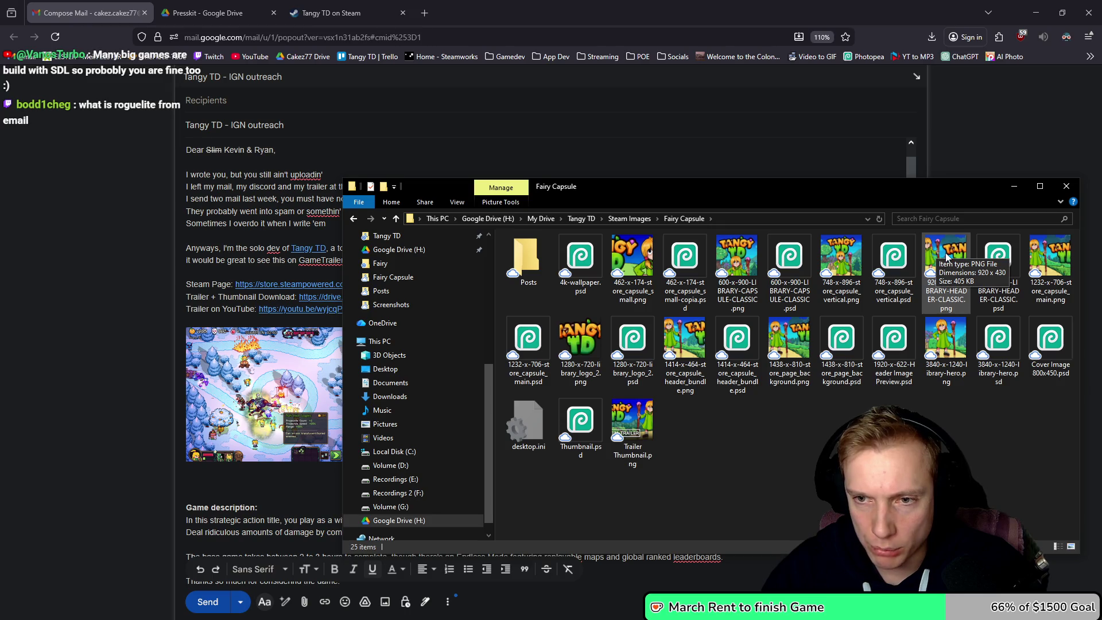
pyautogui.moveTo(887, 191); pyautogui.dragTo(669, 155)
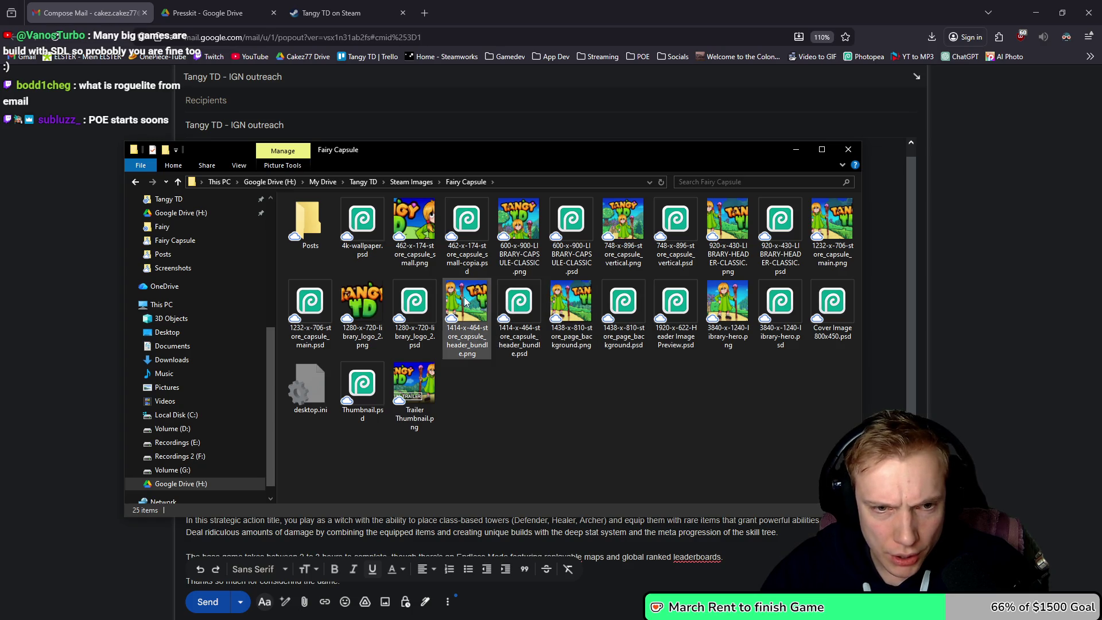
pyautogui.click(471, 298)
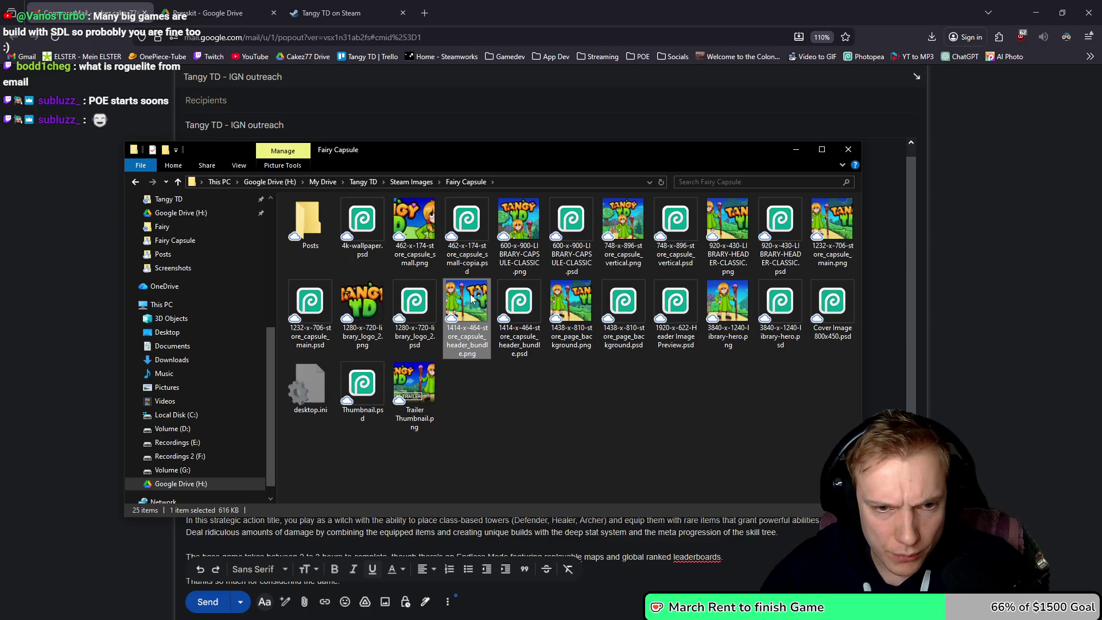
pyautogui.doubleClick(471, 298)
pyautogui.click(1016, 118)
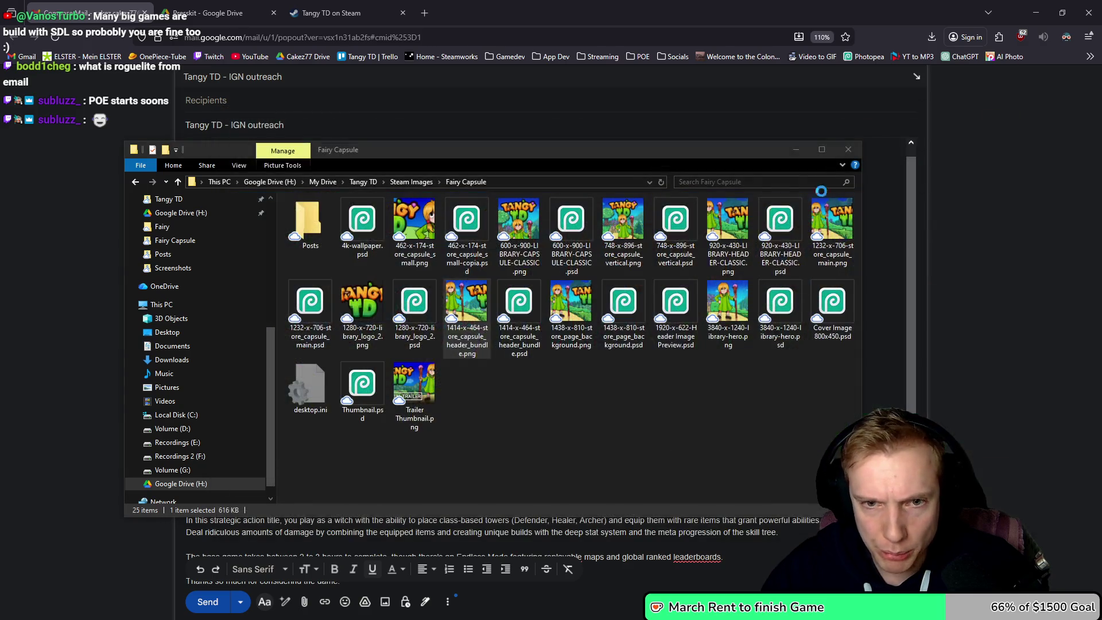
pyautogui.doubleClick(832, 221)
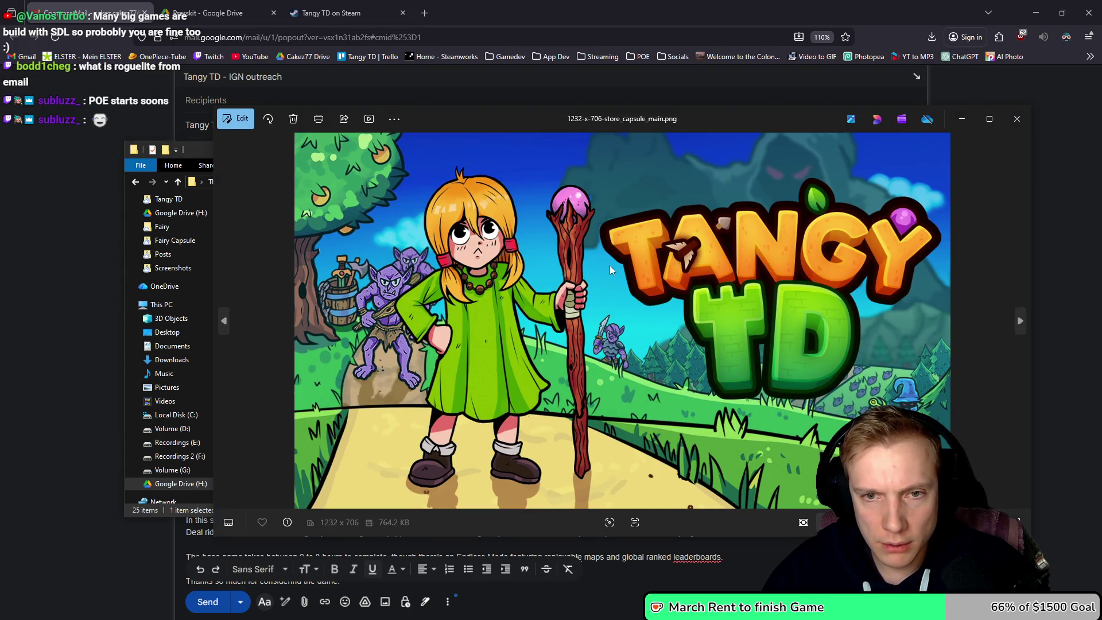
pyautogui.click(1016, 119)
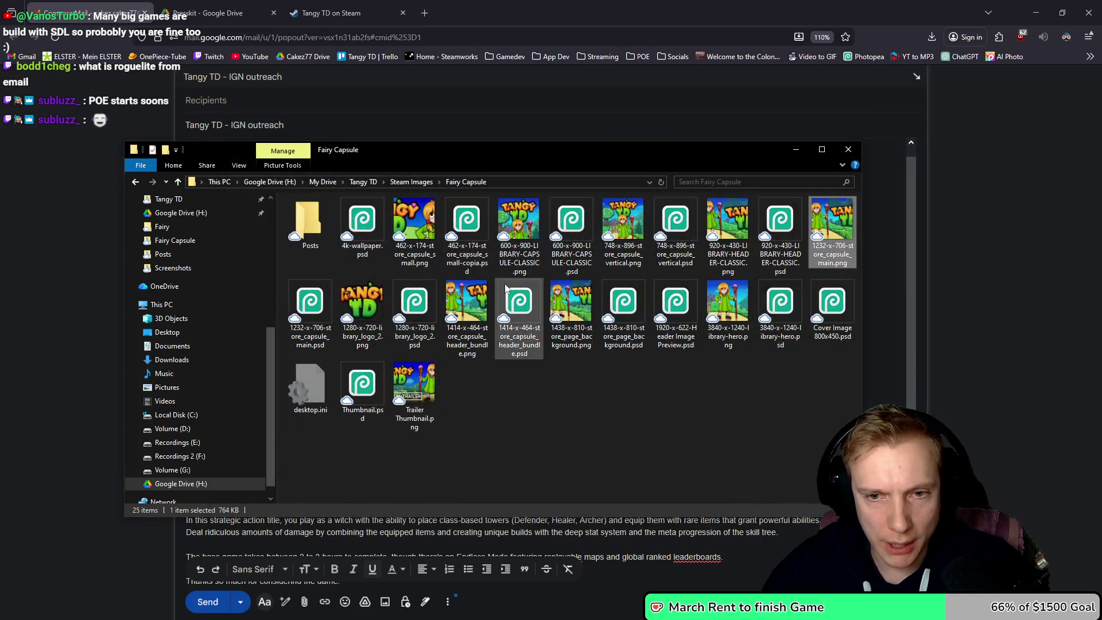
# - Drag 1232-x-706-store_capsule_main.png inline into the email above the gameplay screenshot
pyautogui.moveTo(560, 154); pyautogui.dragTo(792, 242)
pyautogui.moveTo(1063, 320)
pyautogui.mouseDown()
pyautogui.moveTo(918, 304)
pyautogui.moveTo(213, 322)
pyautogui.moveTo(331, 376)
pyautogui.mouseUp()
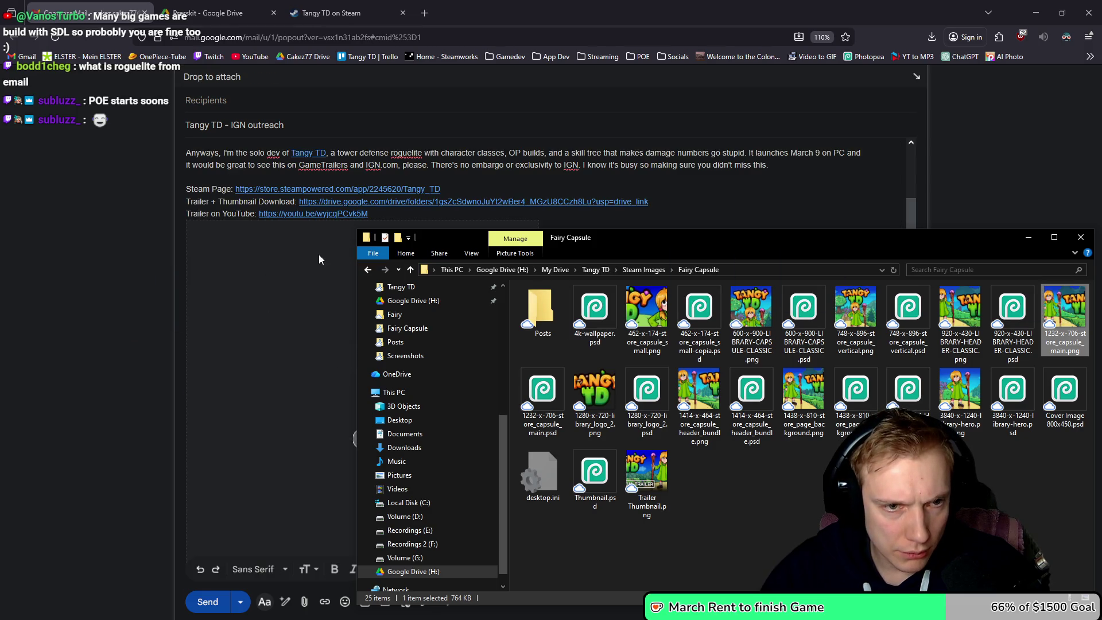
pyautogui.moveTo(337, 276); pyautogui.dragTo(291, 287)
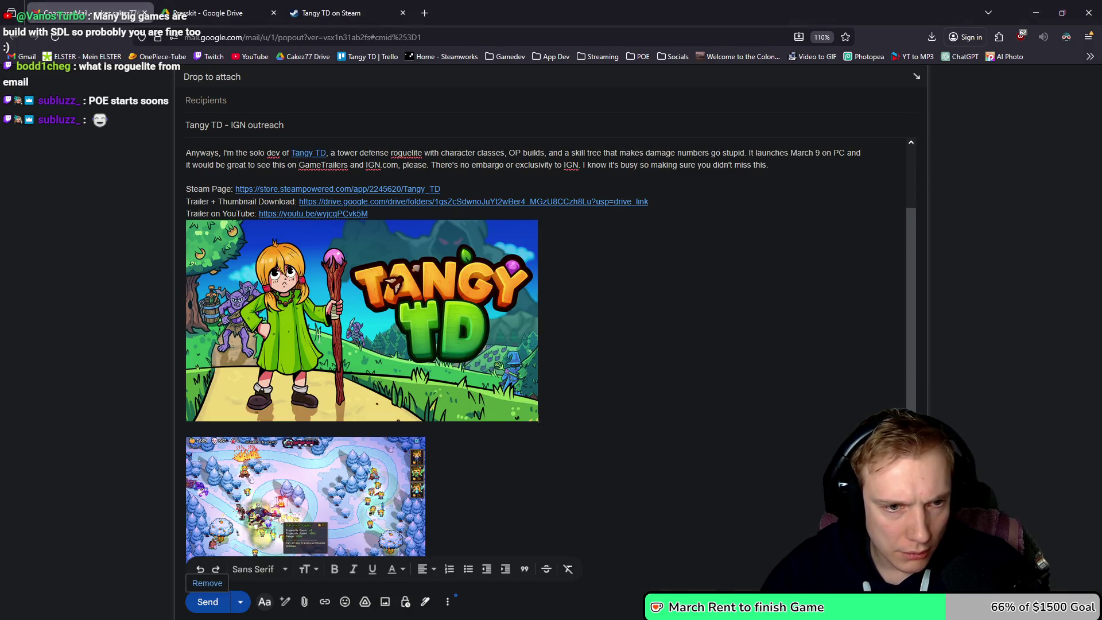
pyautogui.moveTo(434, 362); pyautogui.dragTo(428, 359)
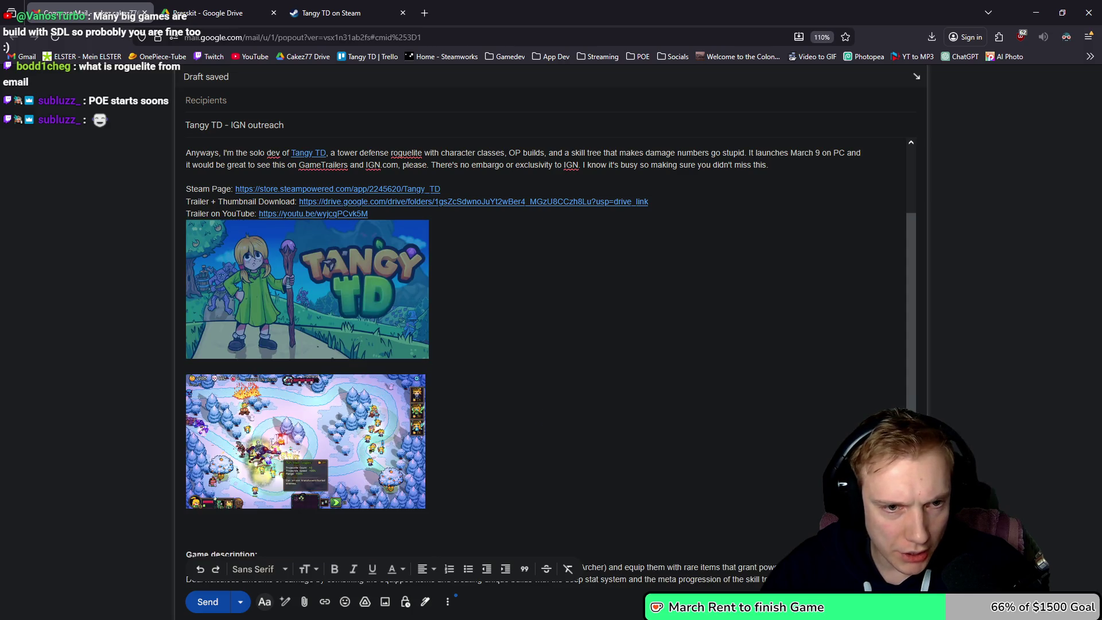
pyautogui.moveTo(305, 441)
pyautogui.mouseDown()
pyautogui.moveTo(470, 345)
pyautogui.moveTo(431, 287)
pyautogui.mouseUp()
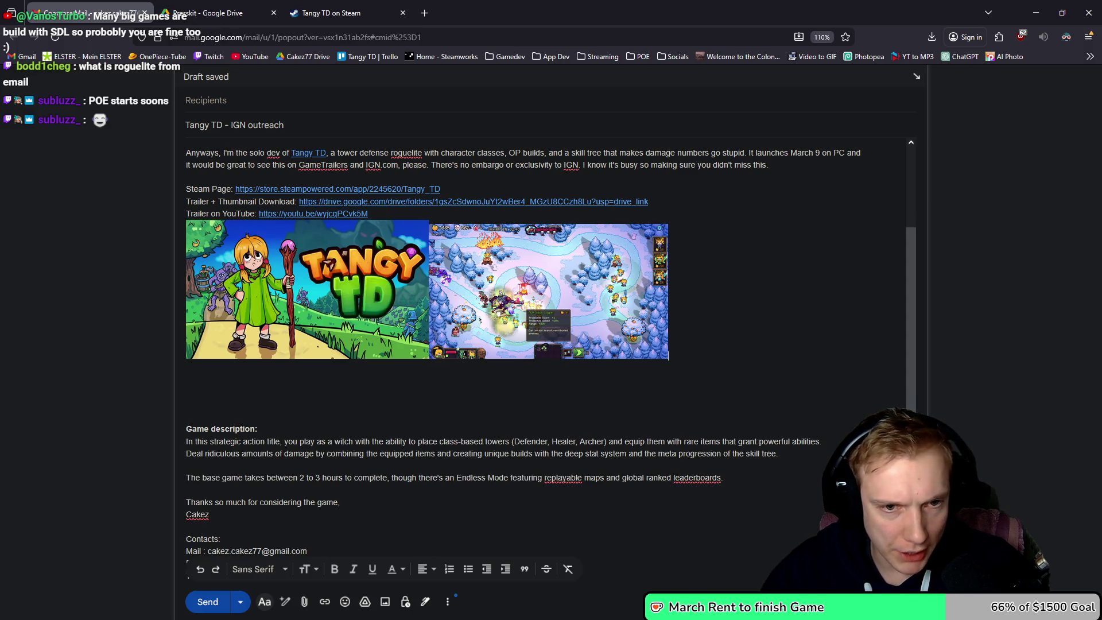
pyautogui.click(400, 245)
pyautogui.moveTo(425, 221); pyautogui.dragTo(419, 222)
pyautogui.click(419, 225)
pyautogui.click(426, 382)
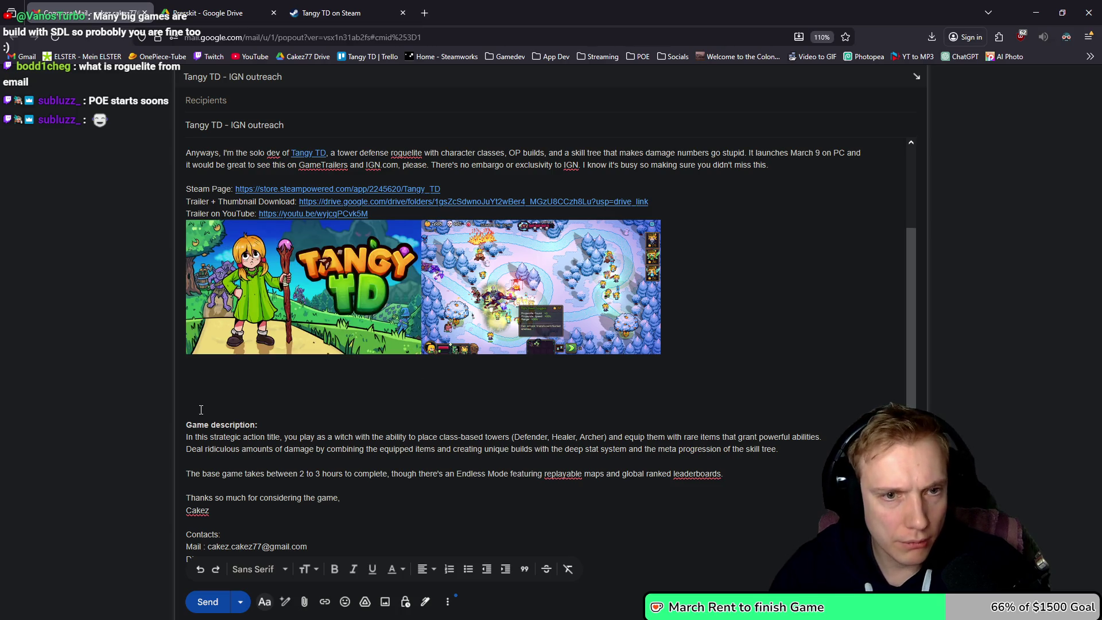
pyautogui.press('BackSpace')
pyautogui.press('BackSpace')
pyautogui.press('BackSpace')
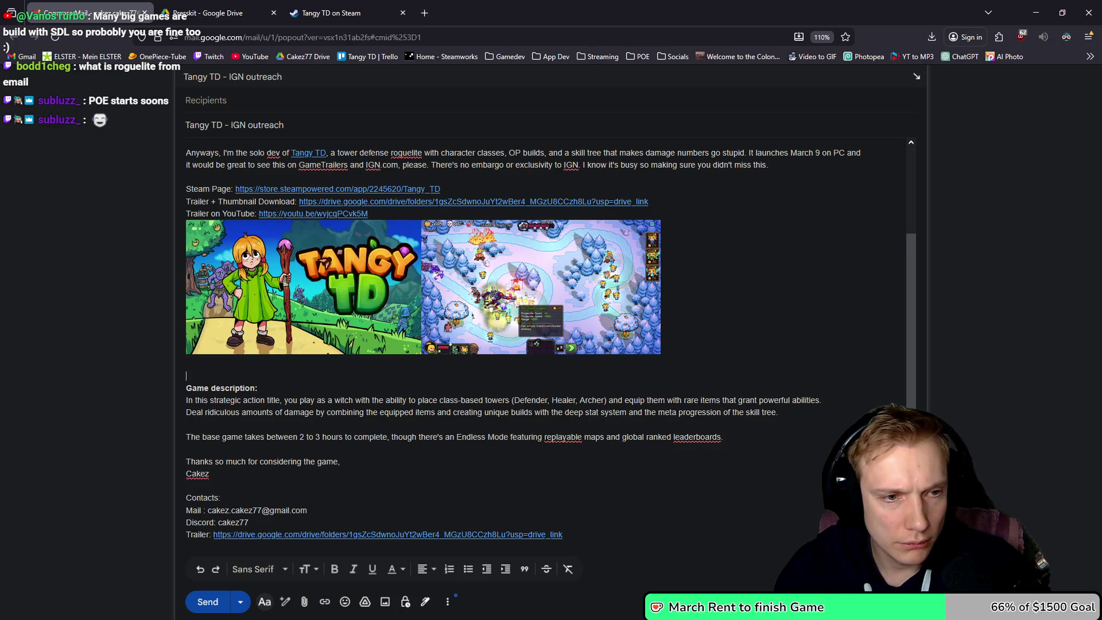
pyautogui.click(418, 339)
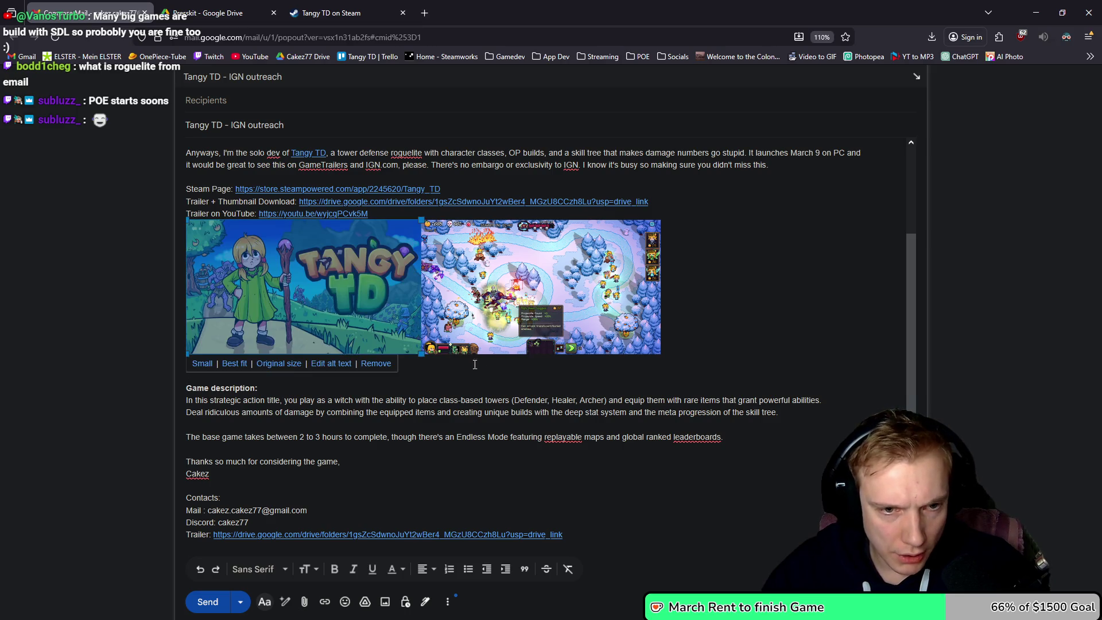
pyautogui.press('Right')
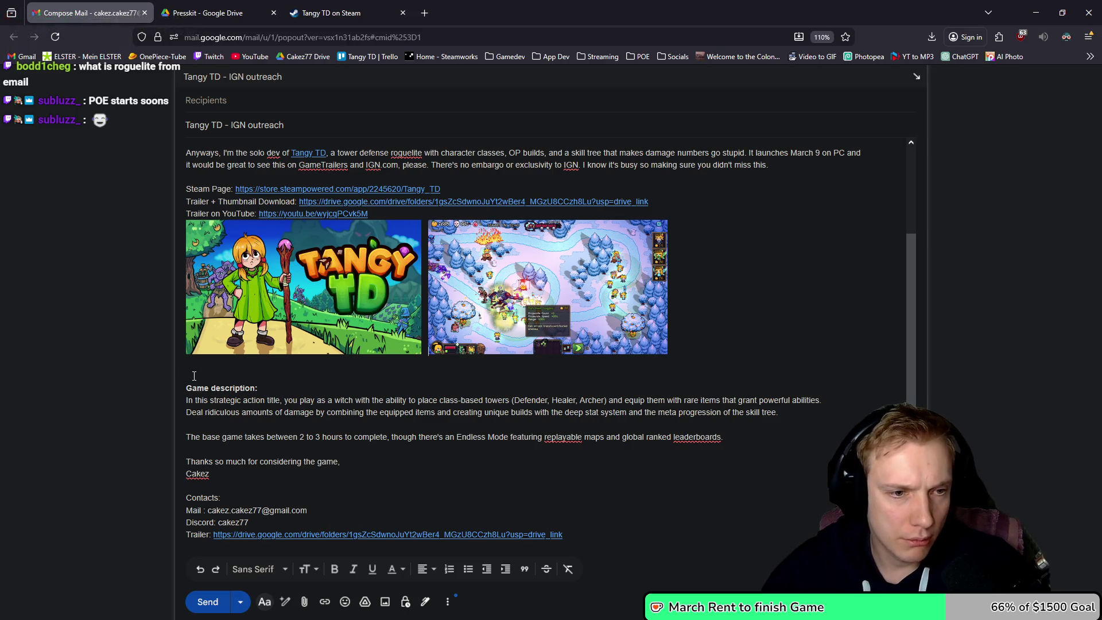
pyautogui.press('Delete')
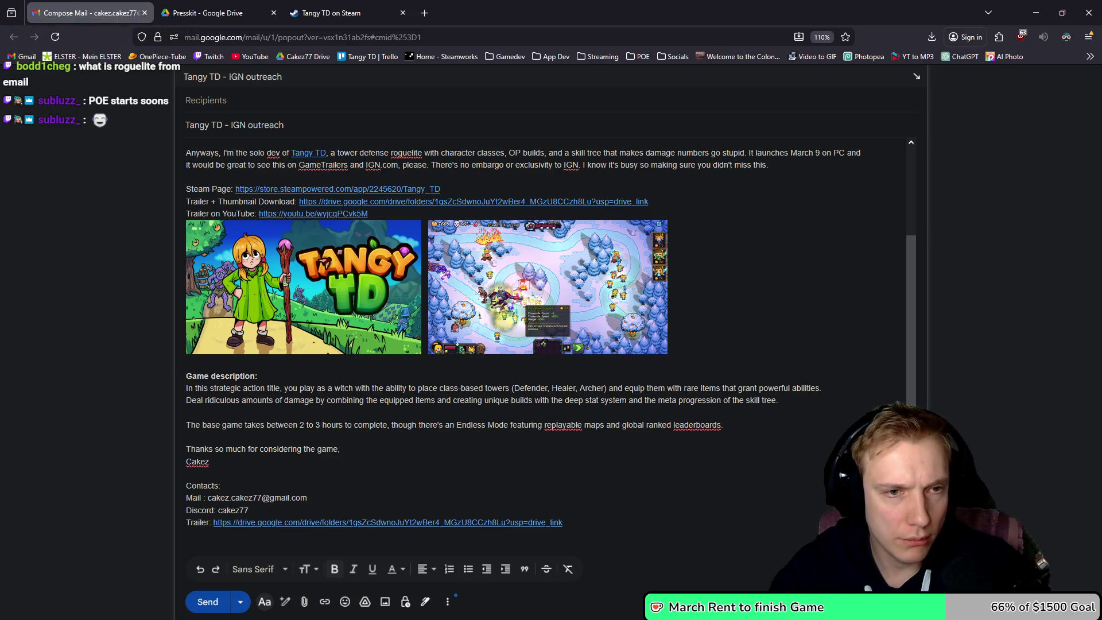
pyautogui.scroll(3, 397, 410)
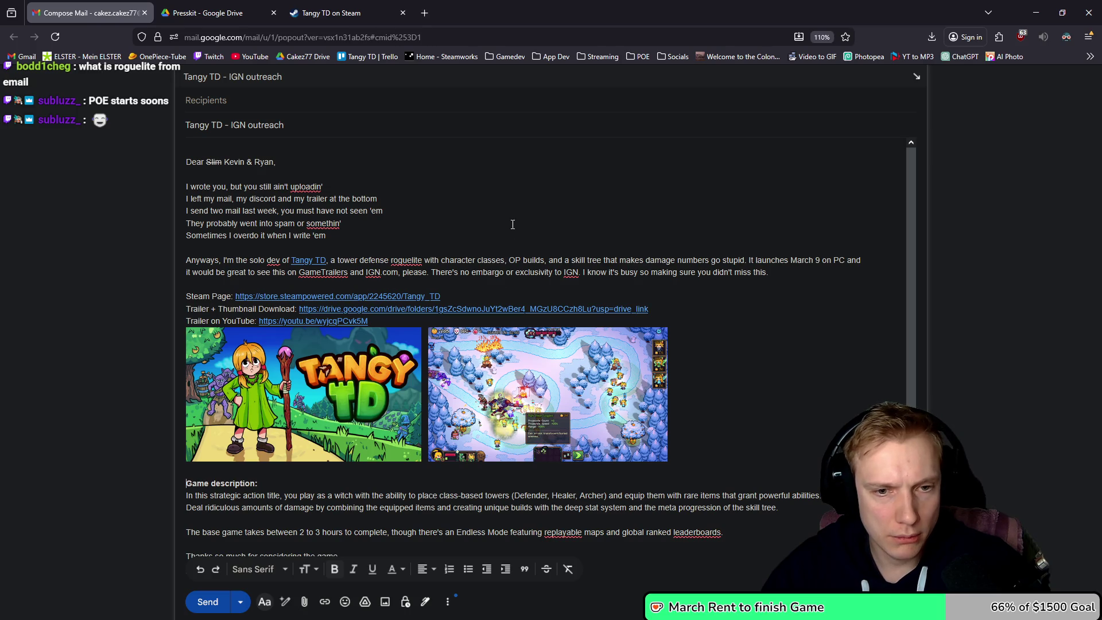
pyautogui.click(378, 320)
pyautogui.press('Return')
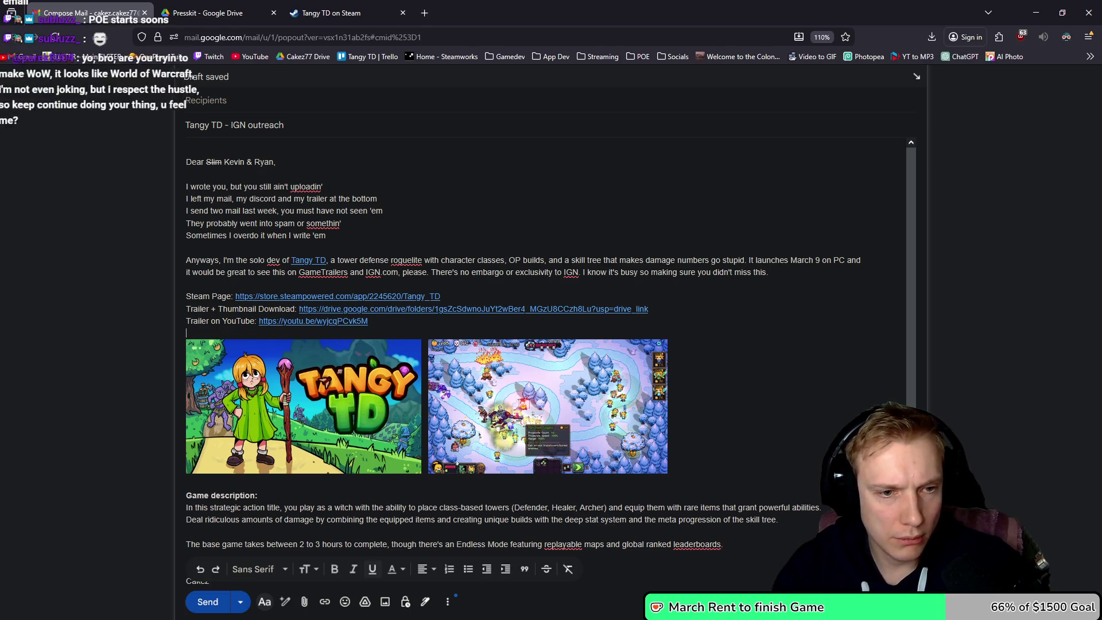
pyautogui.scroll(-2, 669, 297)
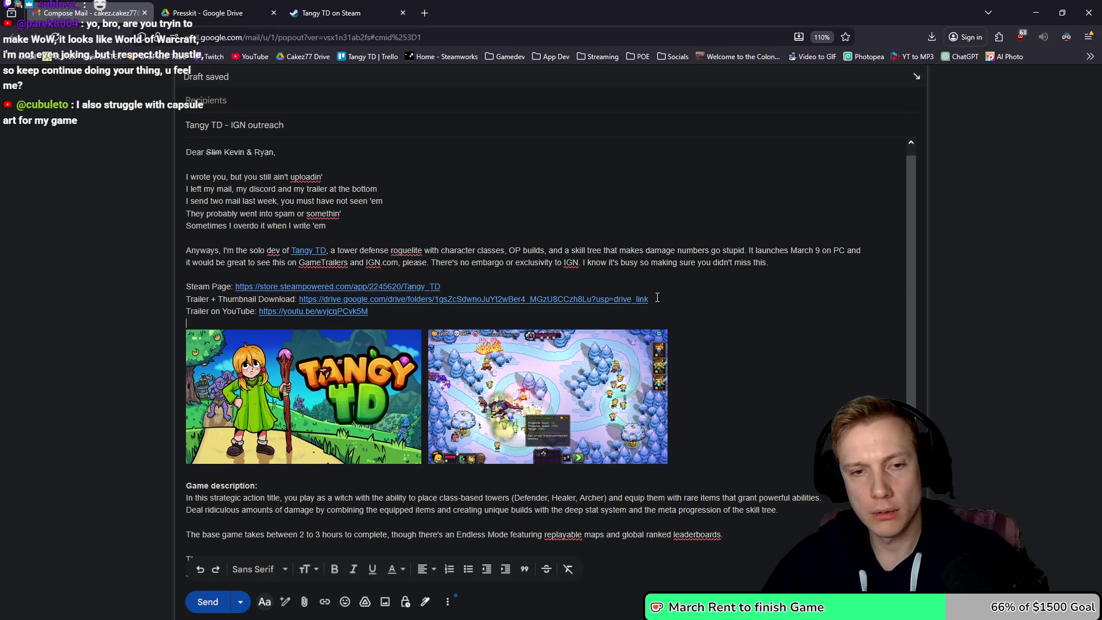
pyautogui.scroll(2, 669, 297)
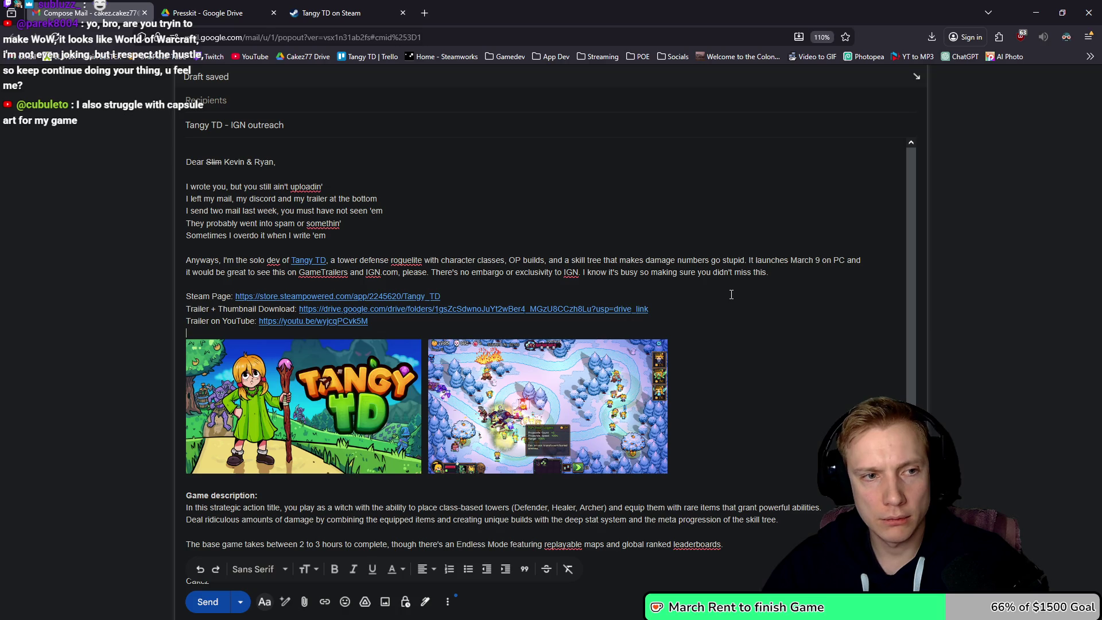
pyautogui.scroll(-3, 731, 294)
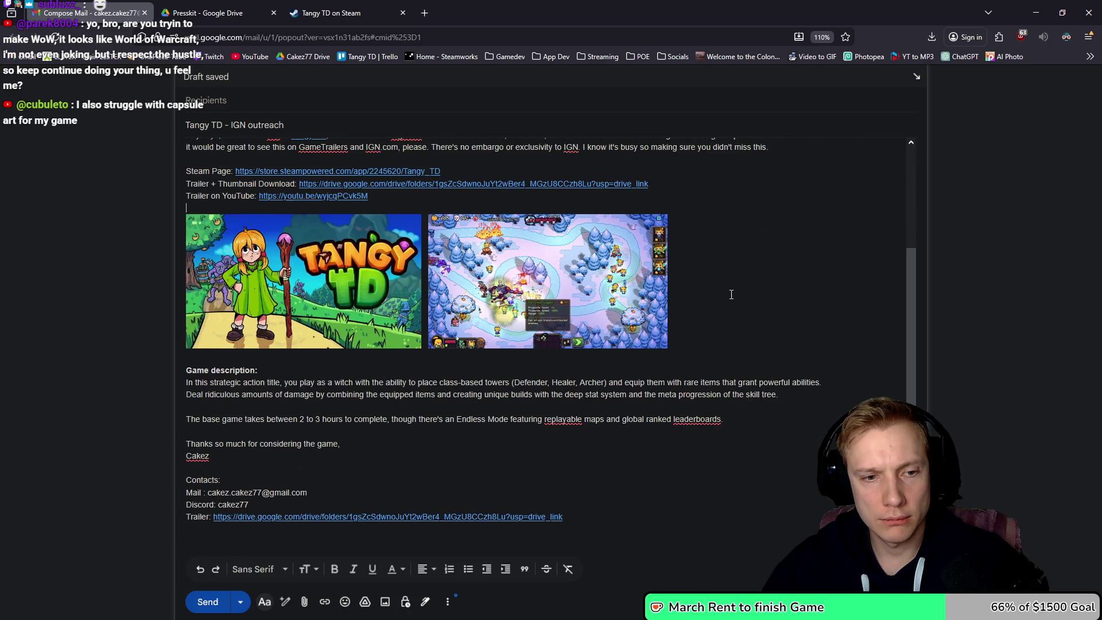
# - Save the draft as a new Gmail template named 'Tangy TD - IGN Troll outreach'
pyautogui.click(451, 602)
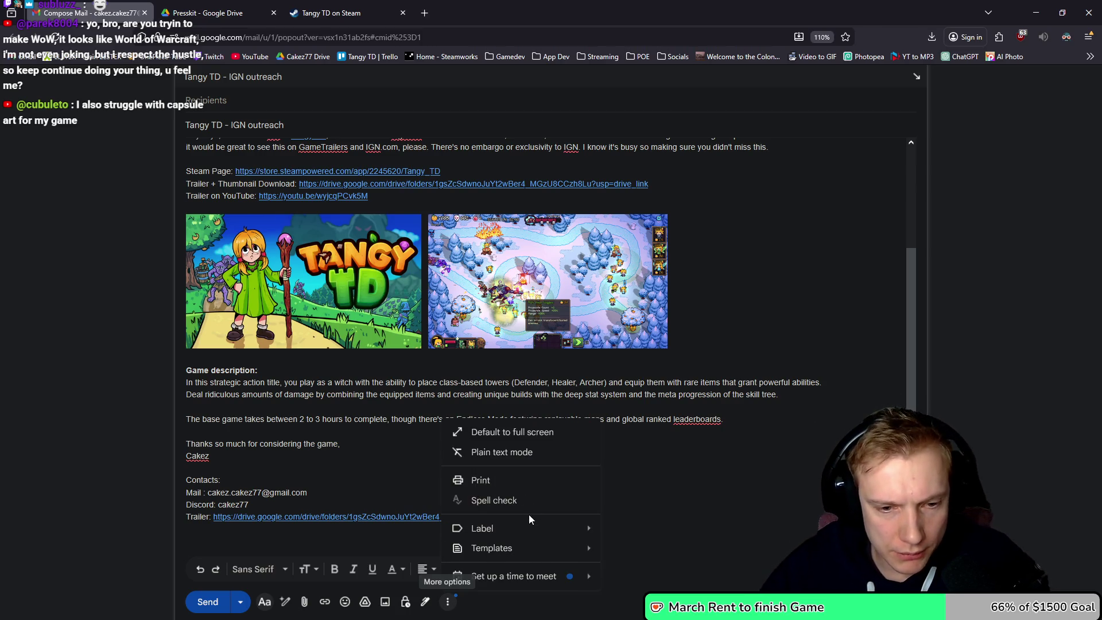
pyautogui.moveTo(565, 549)
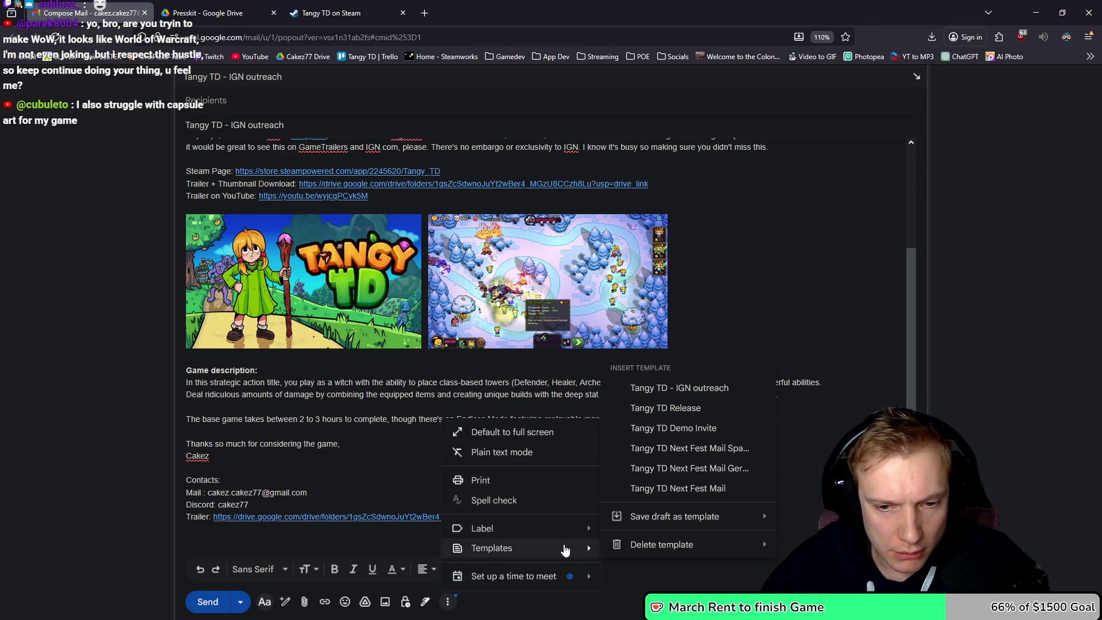
pyautogui.moveTo(651, 516)
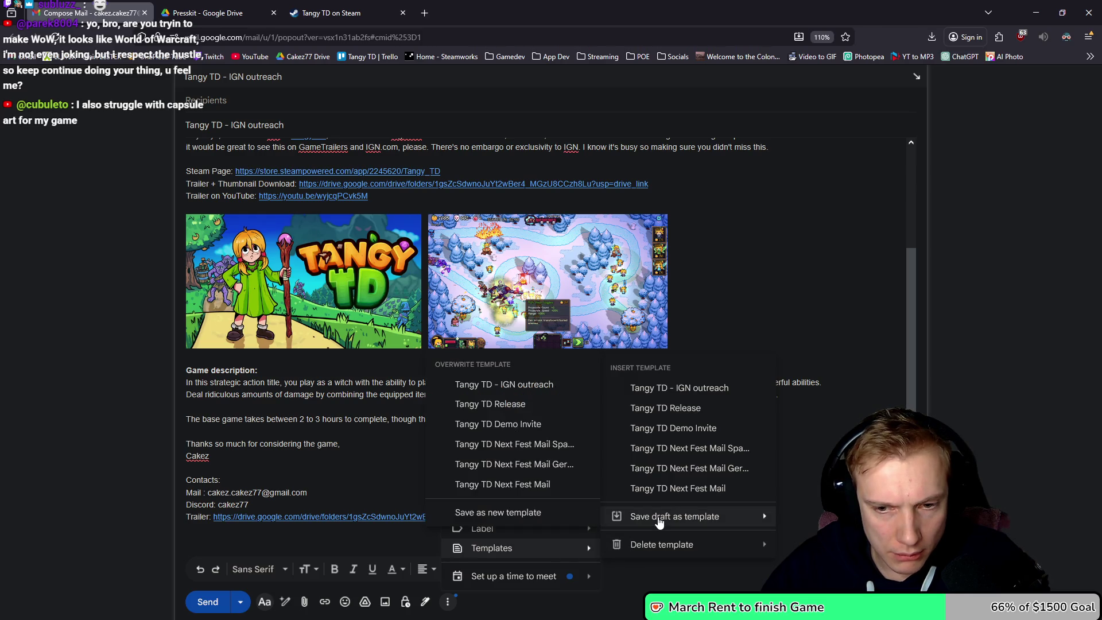
pyautogui.click(503, 511)
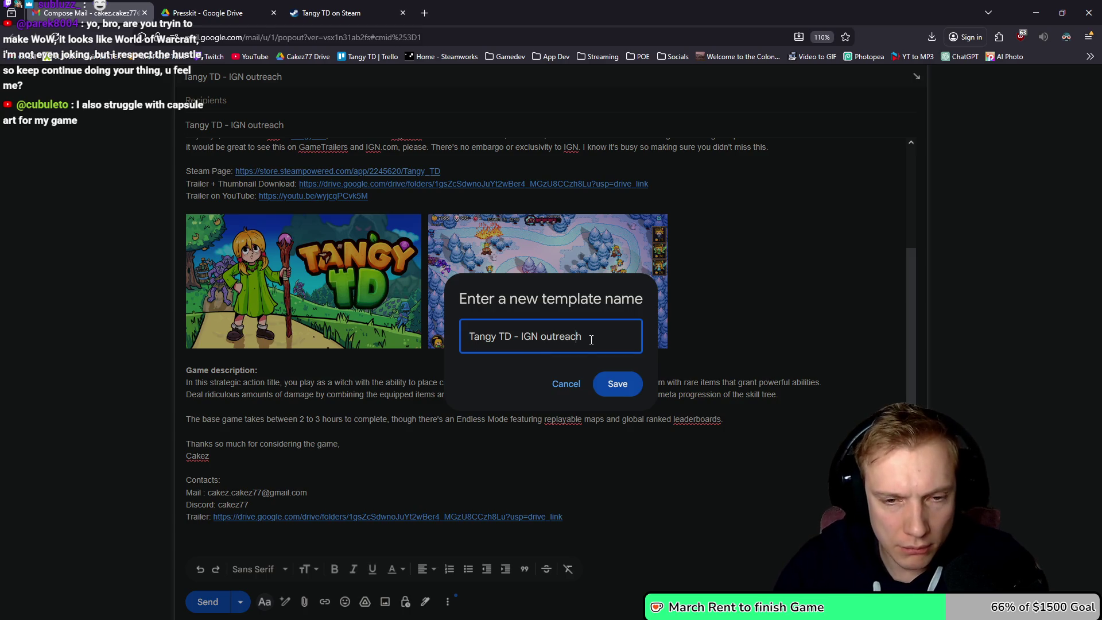
pyautogui.hotkey('ctrl', 'Left')
pyautogui.write('Troll')
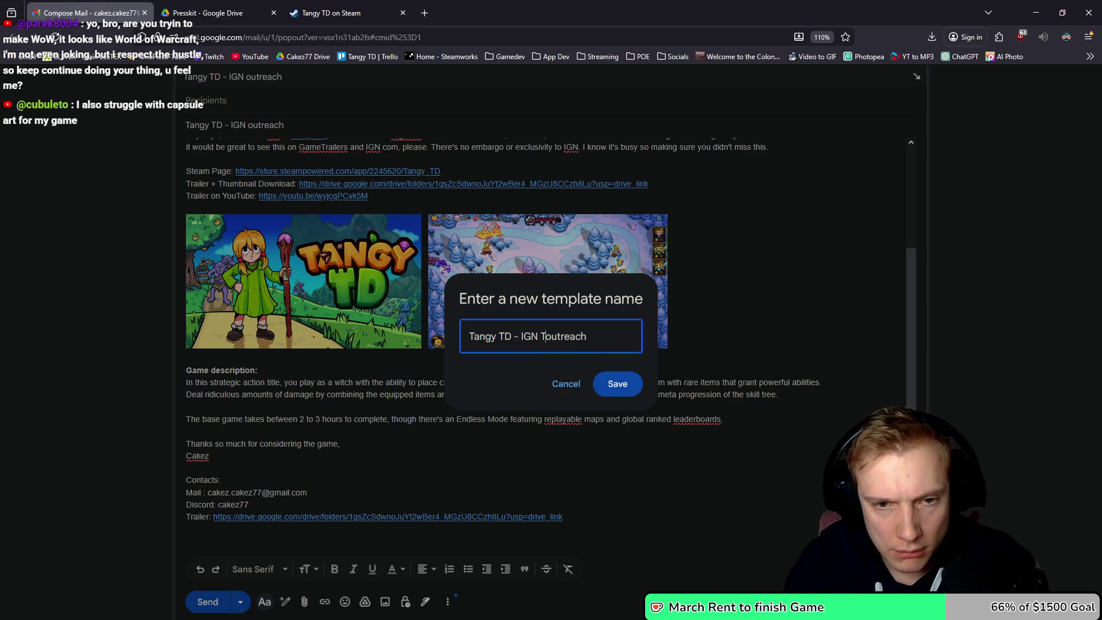
pyautogui.press('Return')
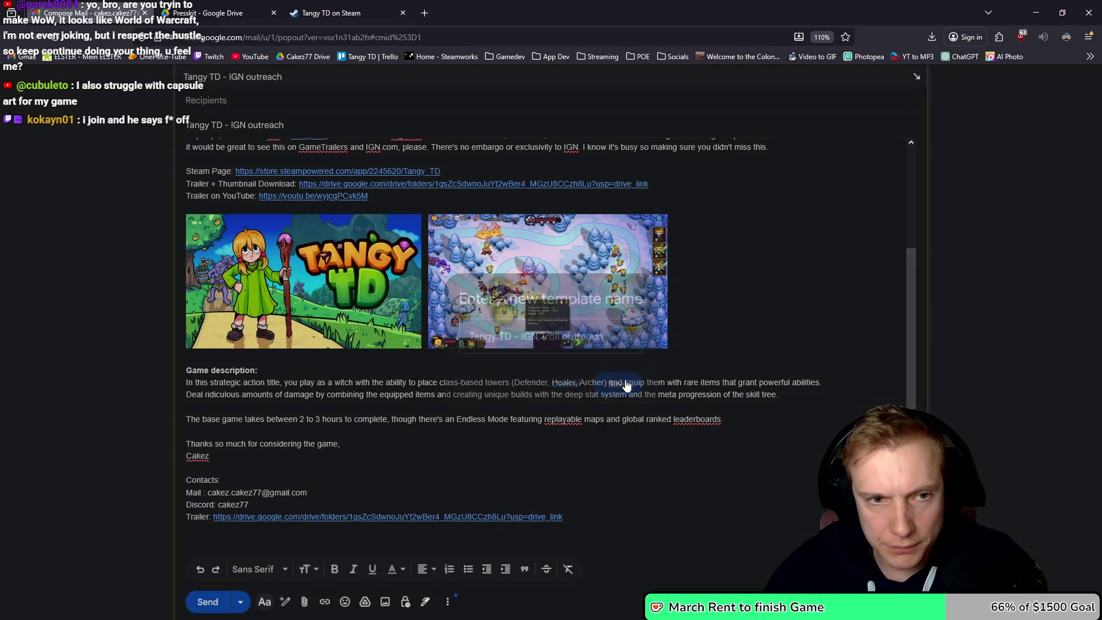
pyautogui.scroll(3, 832, 393)
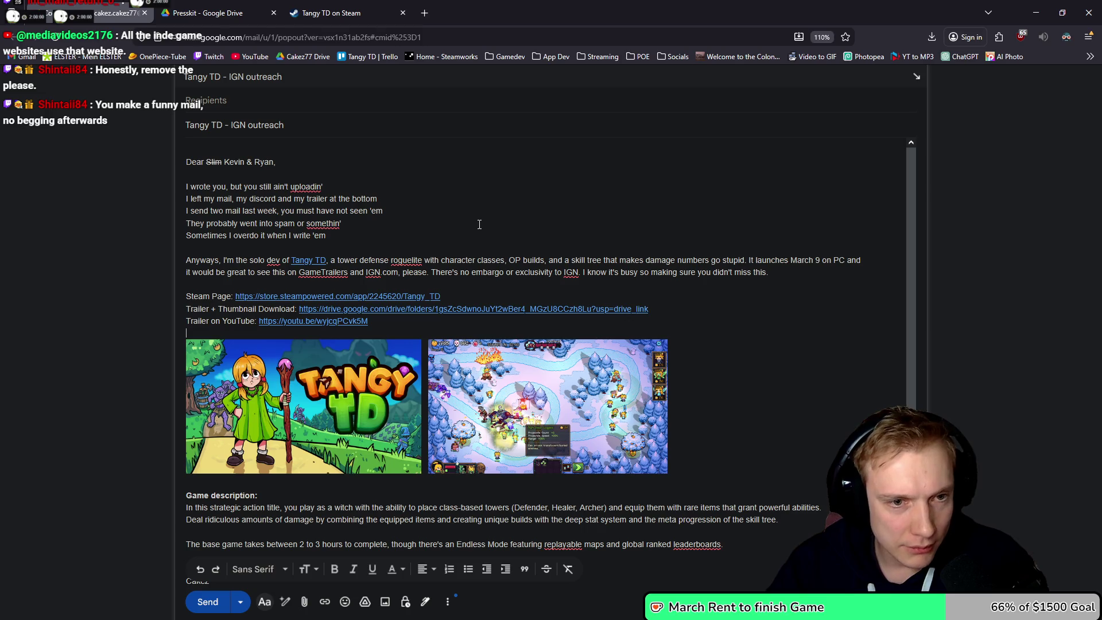
pyautogui.doubleClick(417, 272)
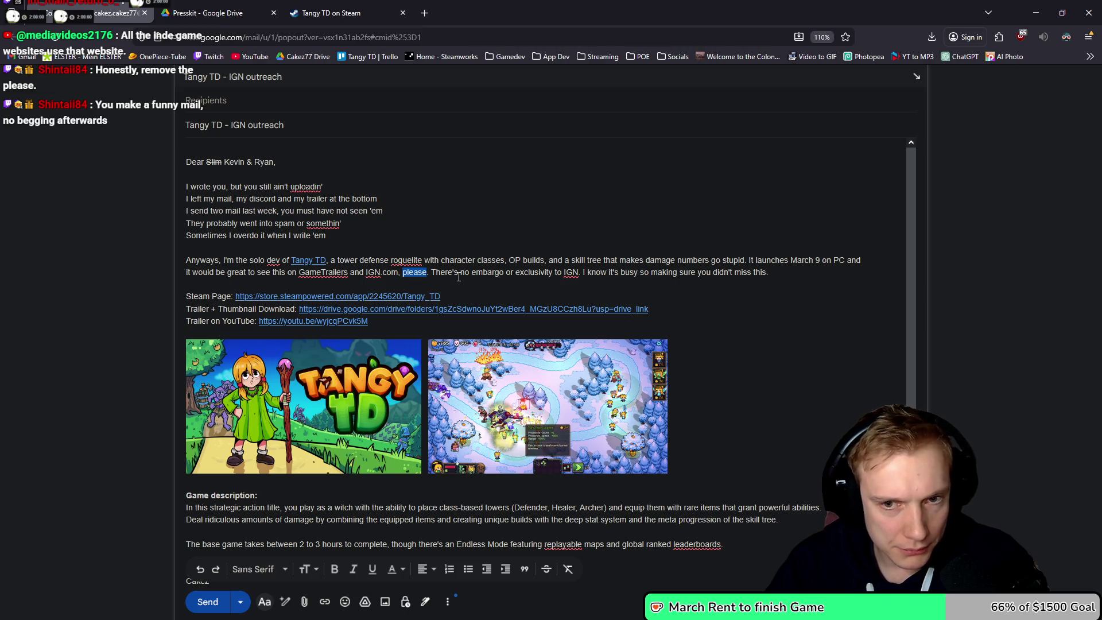
pyautogui.scroll(-2, 459, 277)
pyautogui.scroll(2, 350, 420)
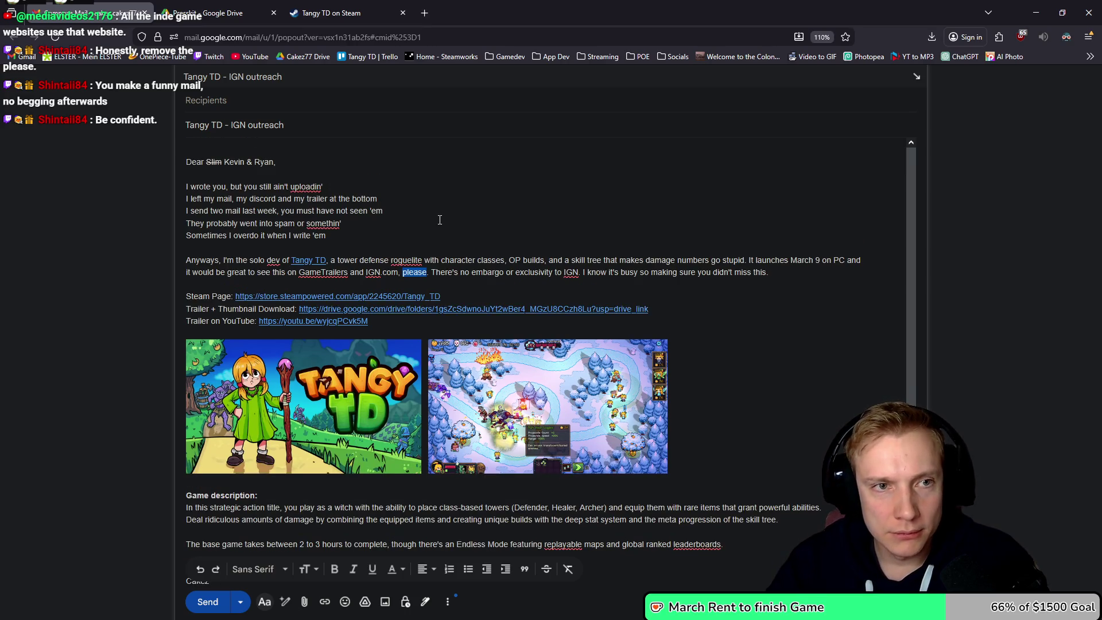
pyautogui.scroll(-2, 429, 223)
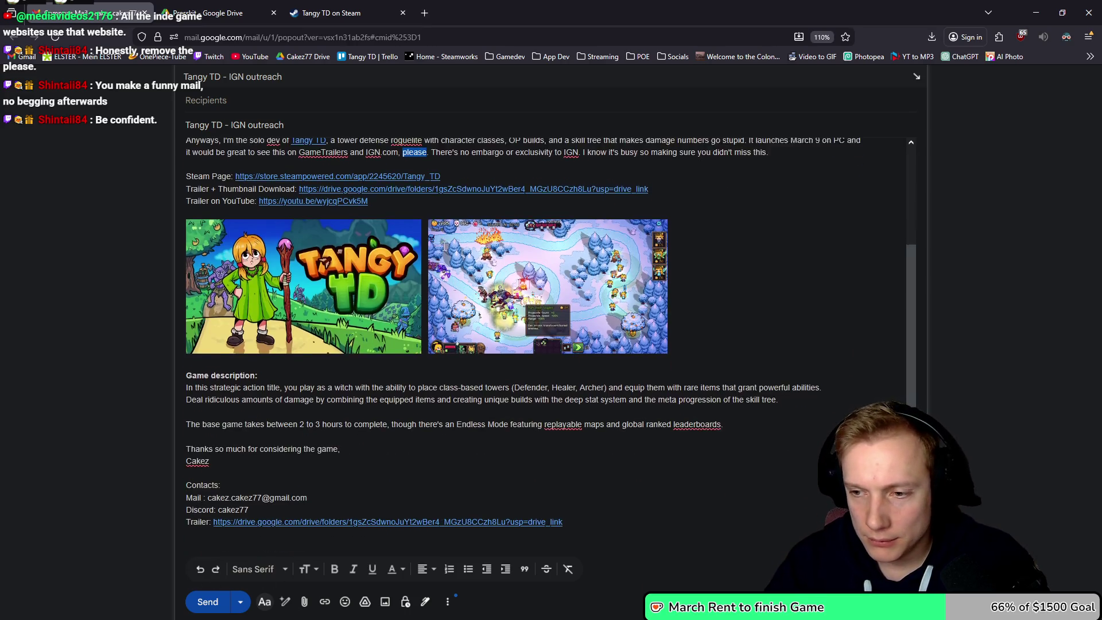
pyautogui.scroll(2, 691, 267)
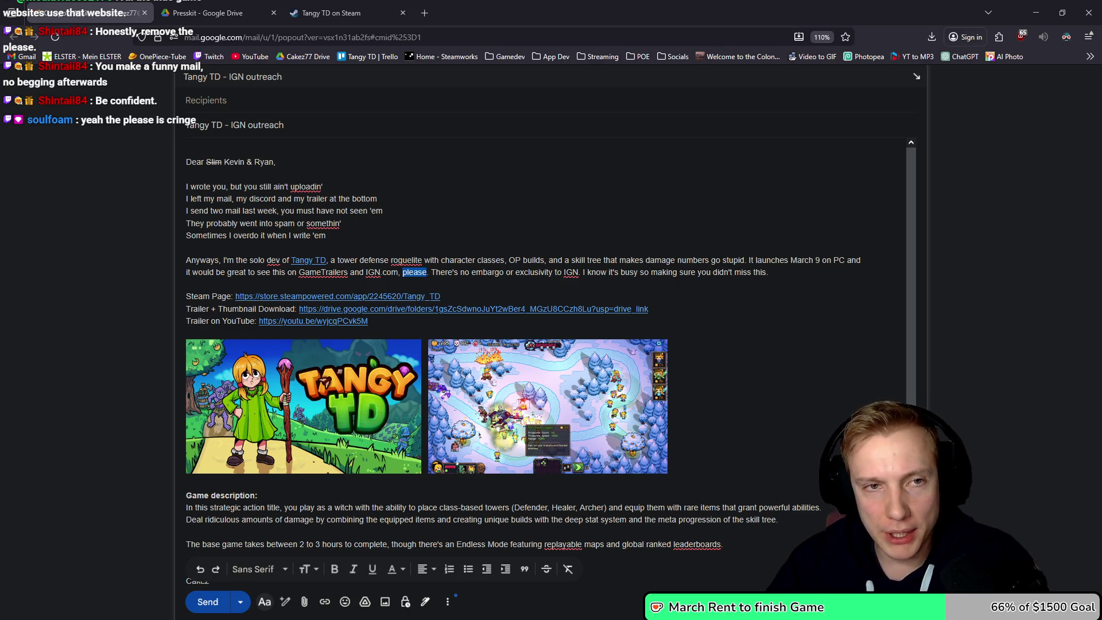
pyautogui.click(347, 4)
# - Save the converted BossAction MP4 from ezgif and show it in the Downloads folder
pyautogui.click(215, 7)
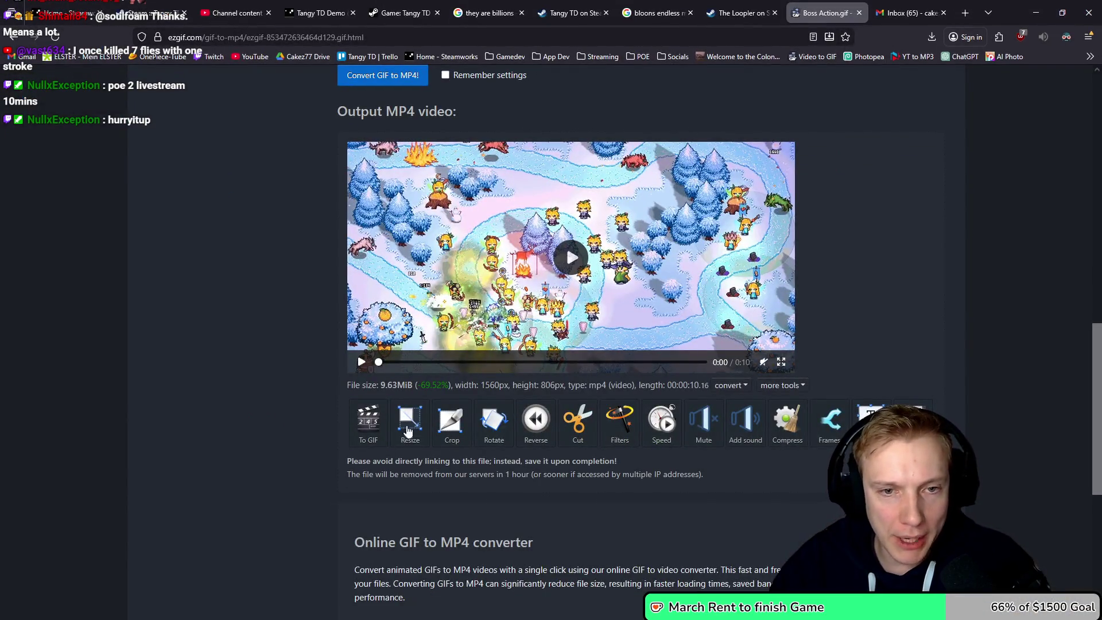
pyautogui.click(912, 418)
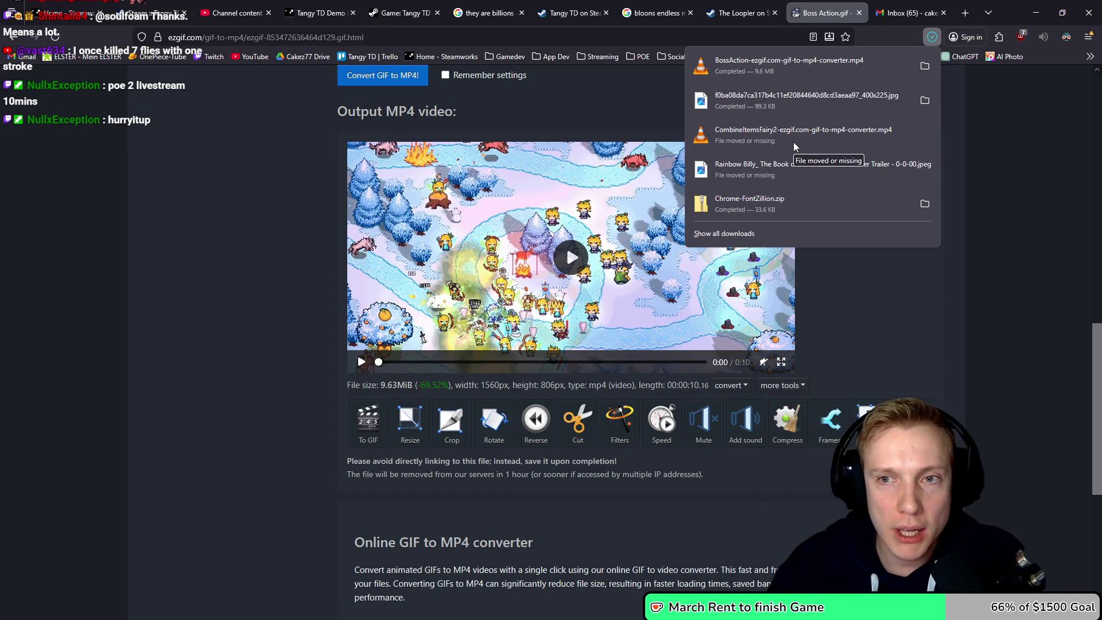
pyautogui.click(924, 65)
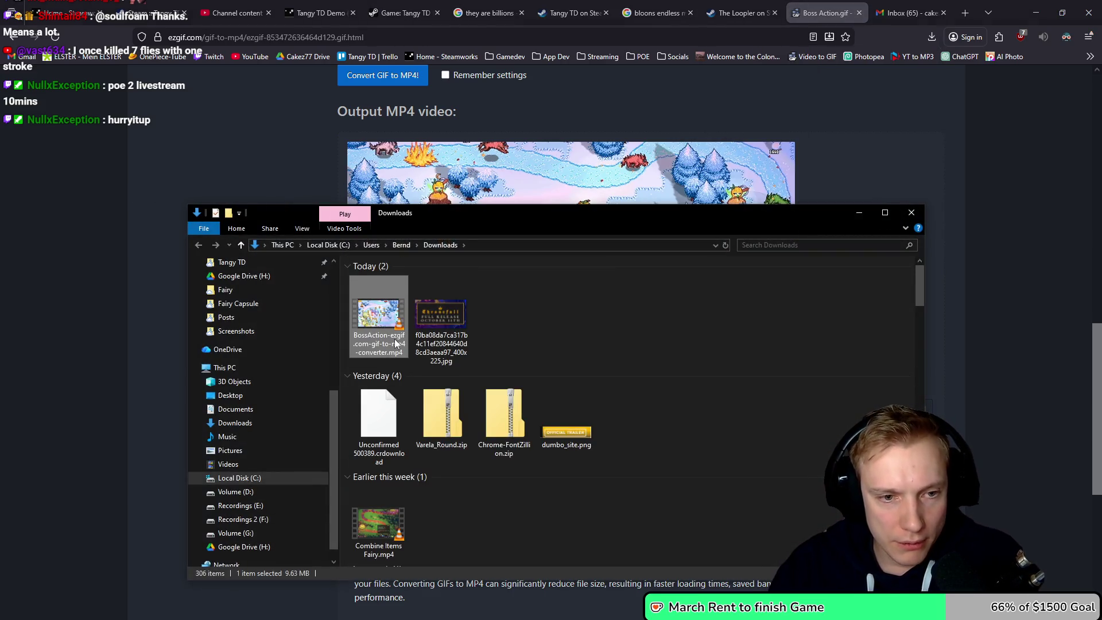
pyautogui.click(394, 340)
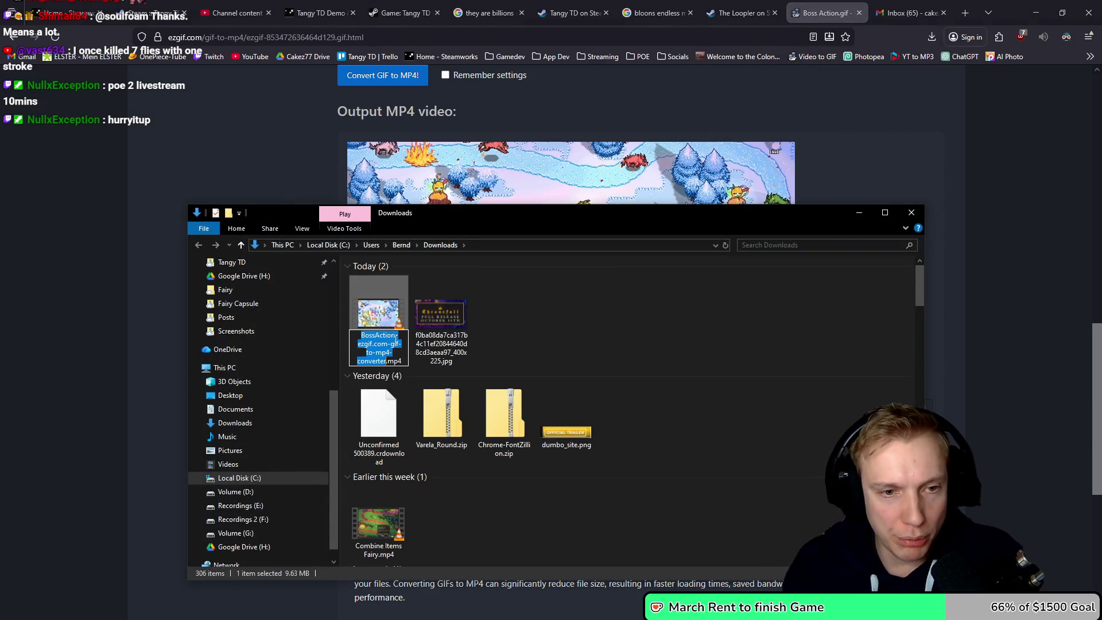
# - Rename the downloaded converter file to Boss Action.mp4
pyautogui.click(376, 335)
pyautogui.press('Right')
pyautogui.press('Right')
pyautogui.press('Right')
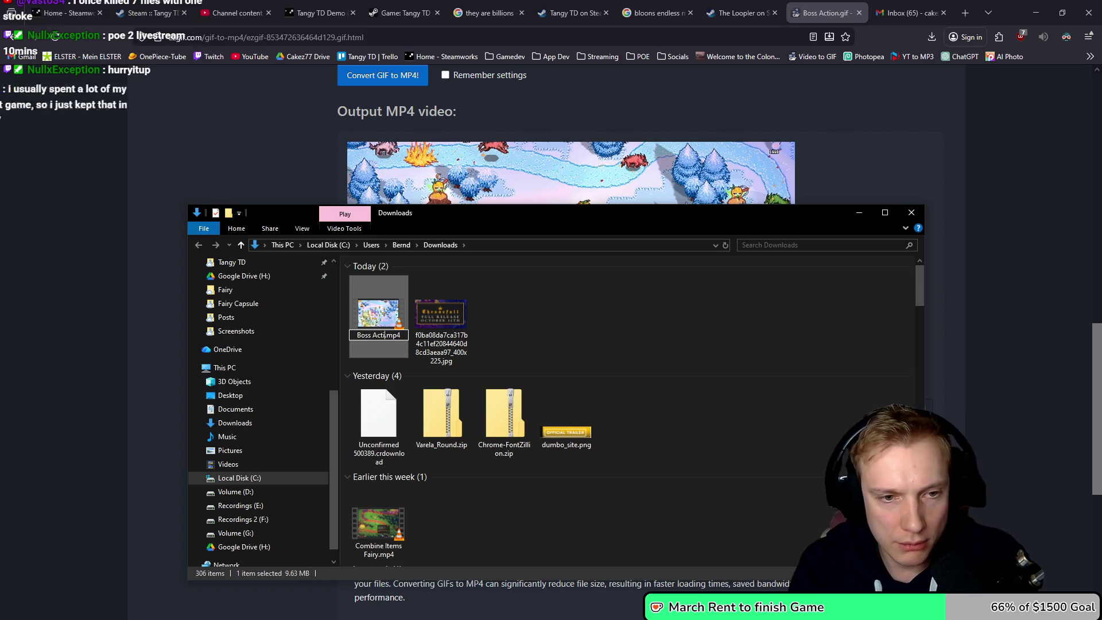
pyautogui.press('Delete')
pyautogui.press('Delete')
pyautogui.press('Delete')
pyautogui.press('Return')
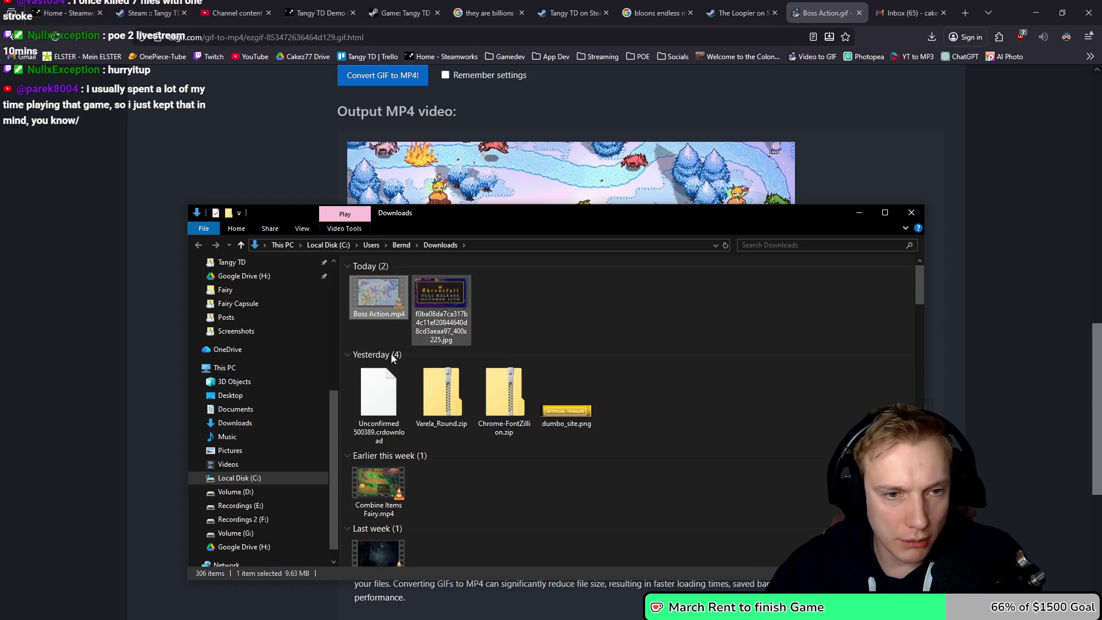
pyautogui.scroll(1, 276, 376)
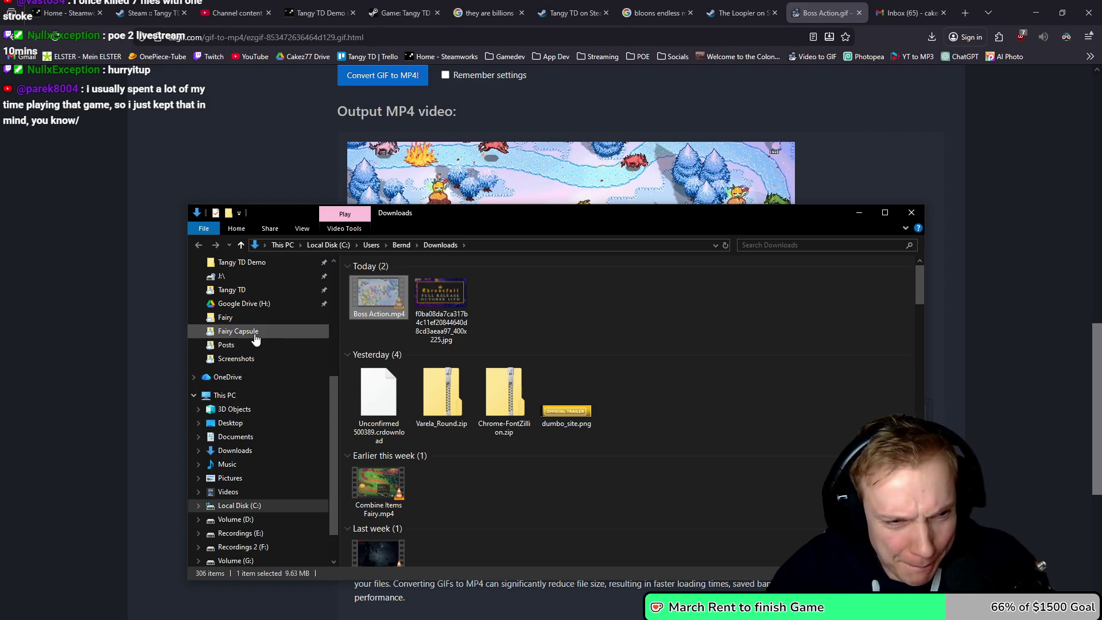
pyautogui.scroll(1, 279, 302)
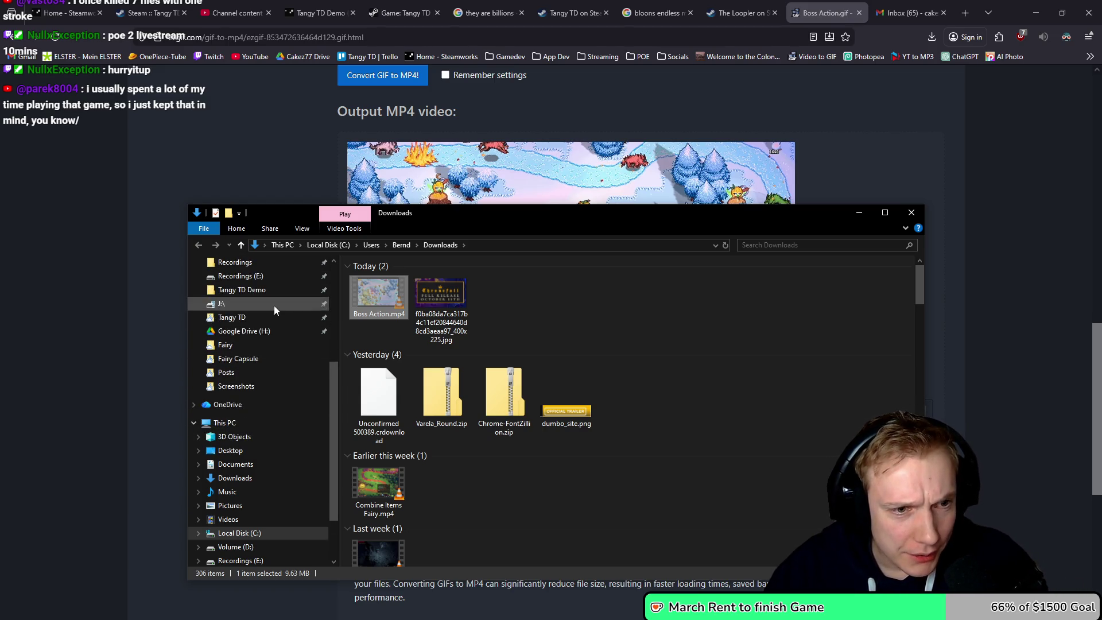
# - Paste Boss Action.mp4 into Tangy TD > Steam Images > GIFs > Fairy on Google Drive
pyautogui.click(251, 318)
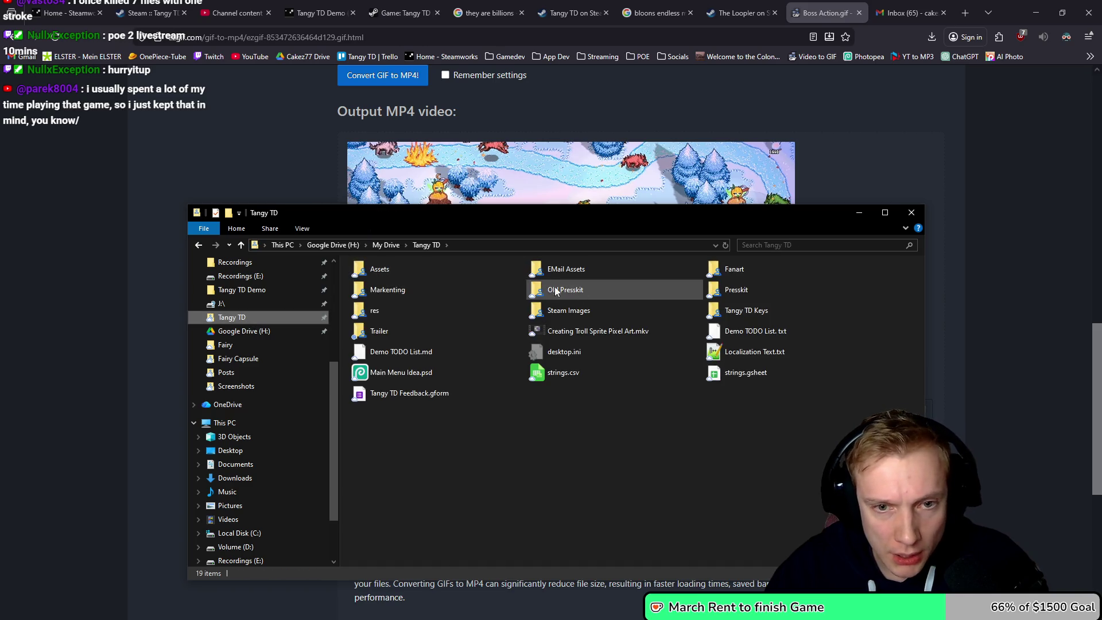
pyautogui.doubleClick(716, 294)
pyautogui.hotkey('alt', 'Left')
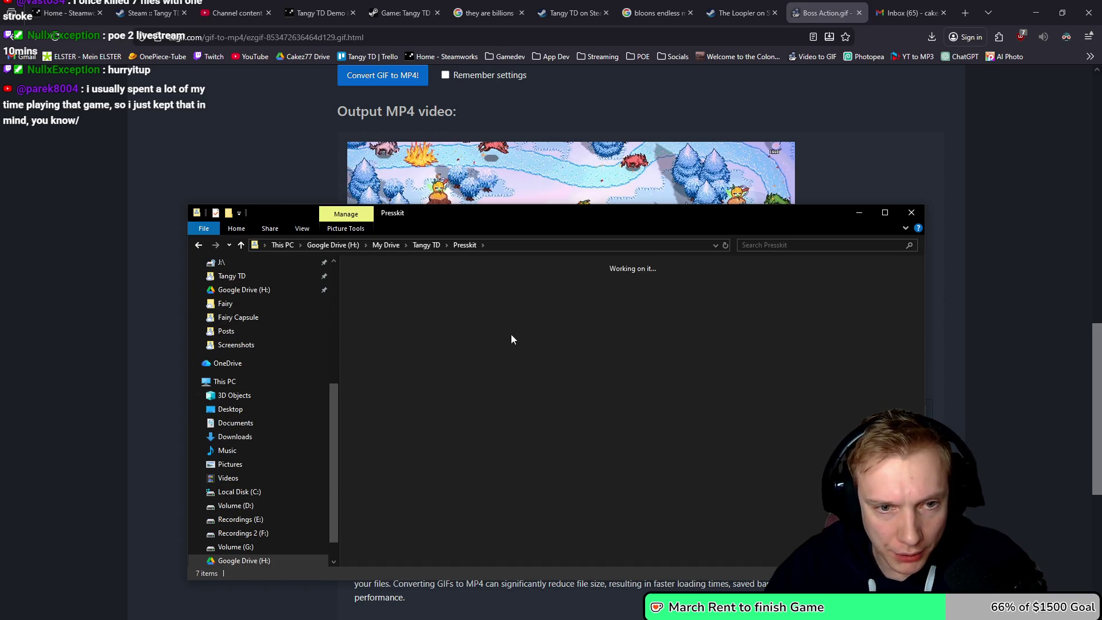
pyautogui.doubleClick(567, 311)
pyautogui.click(498, 289)
pyautogui.doubleClick(498, 287)
pyautogui.doubleClick(388, 293)
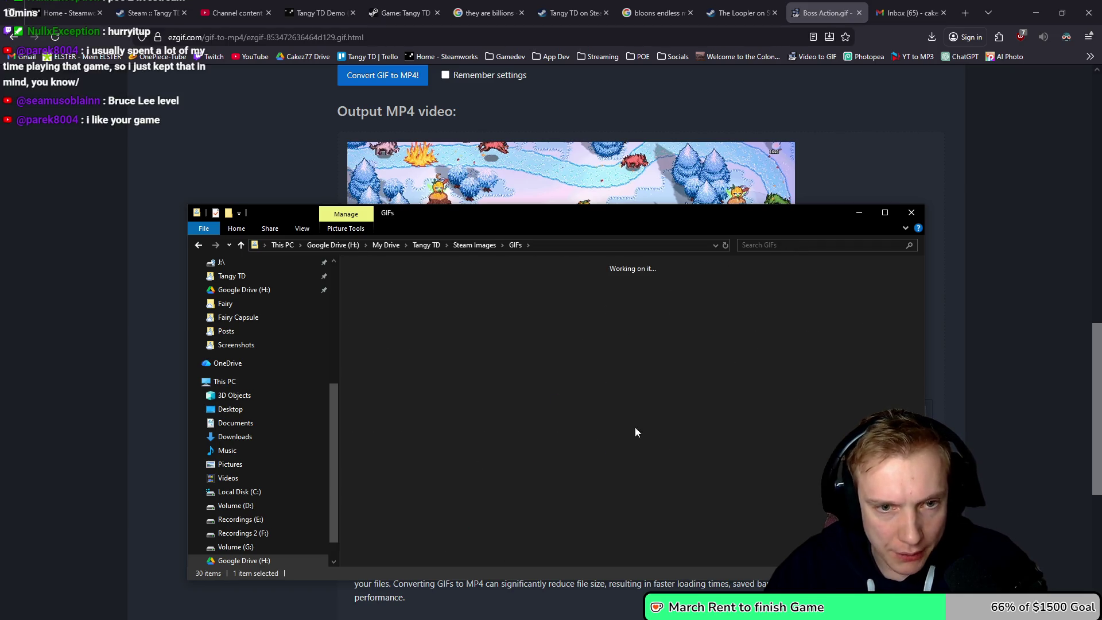
pyautogui.hotkey('ctrl', 'v')
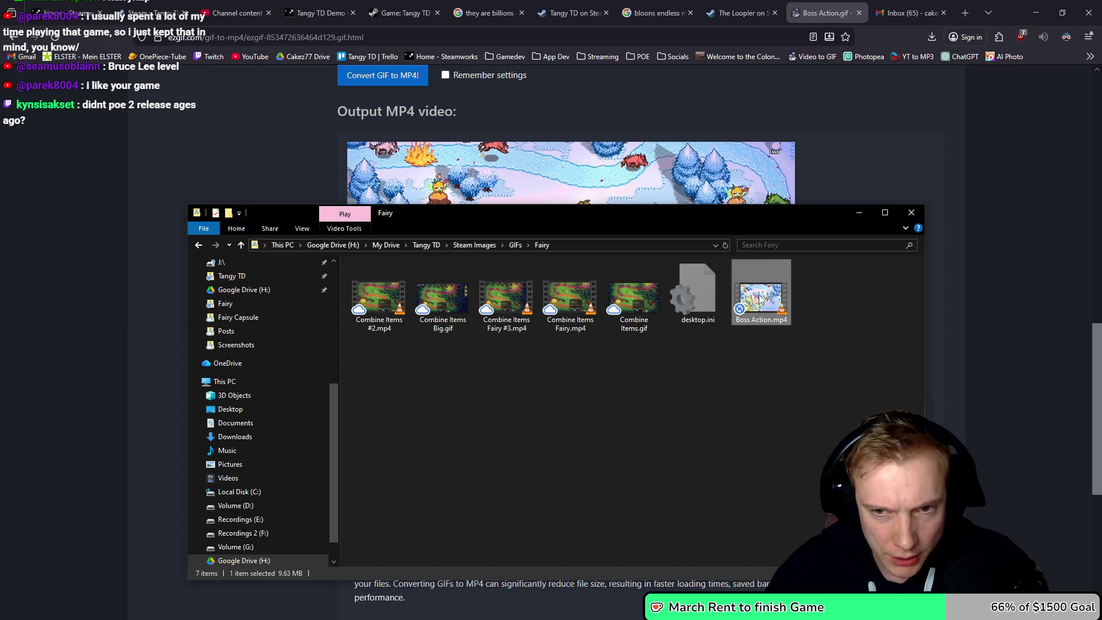
pyautogui.click(392, 21)
# - Go from the Tangy TD Demo tab to the Steamworks dashboard and open Tangy TD's admin page
pyautogui.click(324, 11)
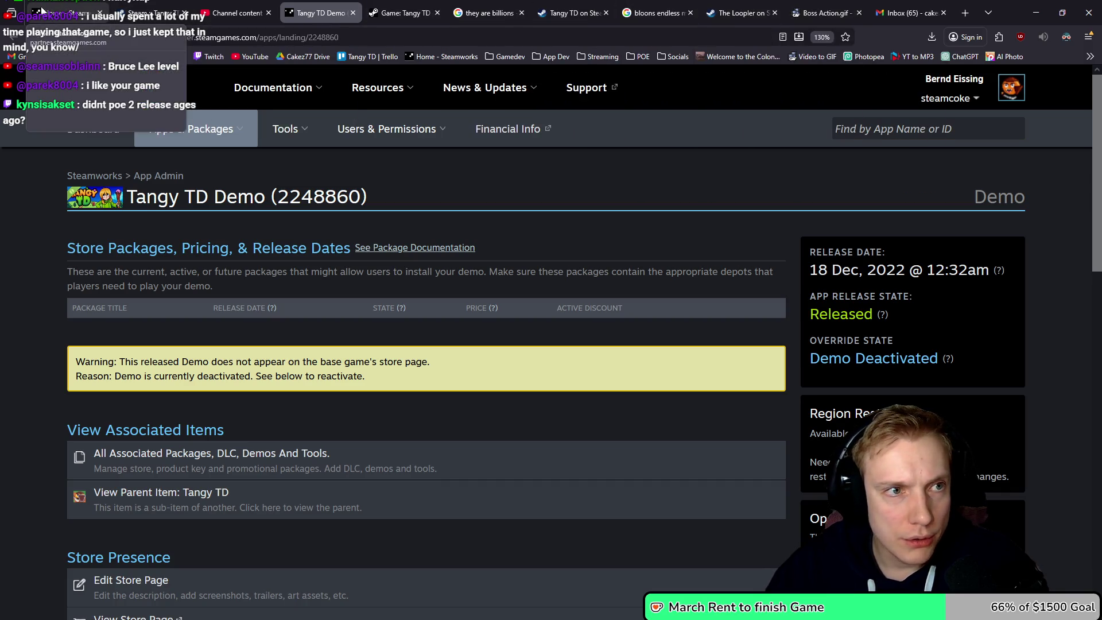
pyautogui.click(69, 12)
pyautogui.click(147, 337)
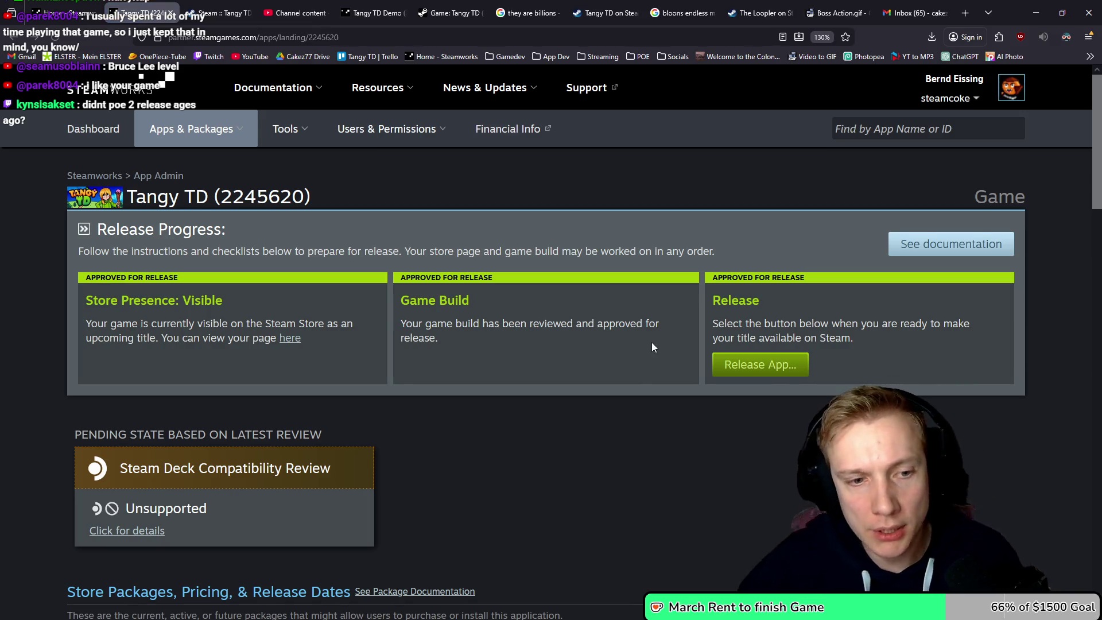
# - Open the Store Page Admin for Tangy TD (2245620) at its description editor
pyautogui.scroll(-5, 618, 335)
pyautogui.scroll(-3, 614, 331)
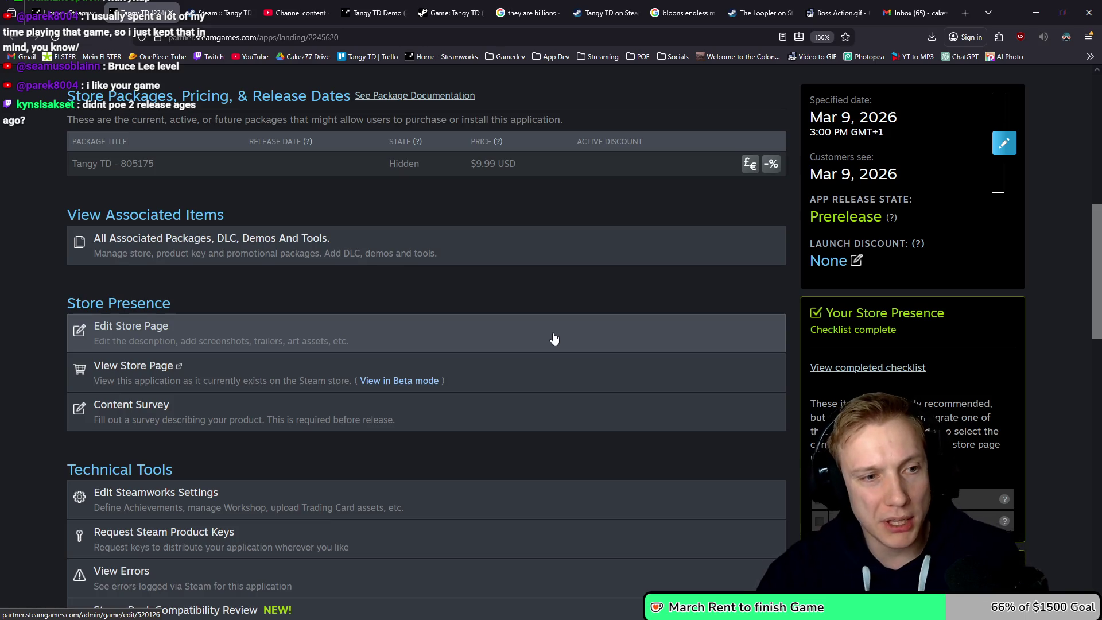
pyautogui.scroll(-10, 530, 345)
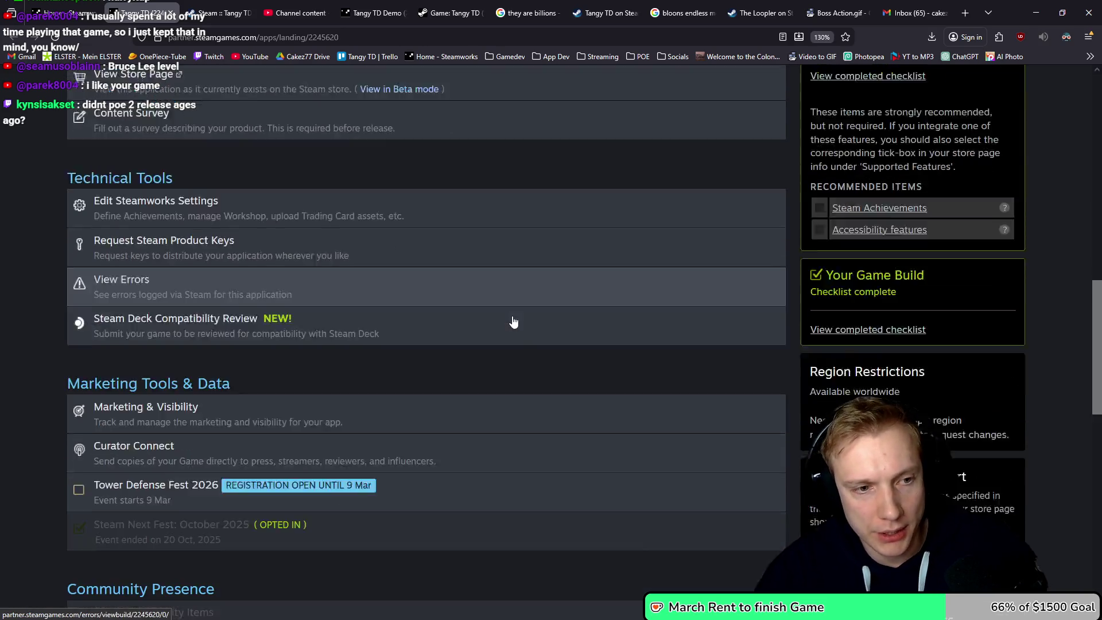
pyautogui.scroll(6, 464, 286)
pyautogui.scroll(3, 453, 293)
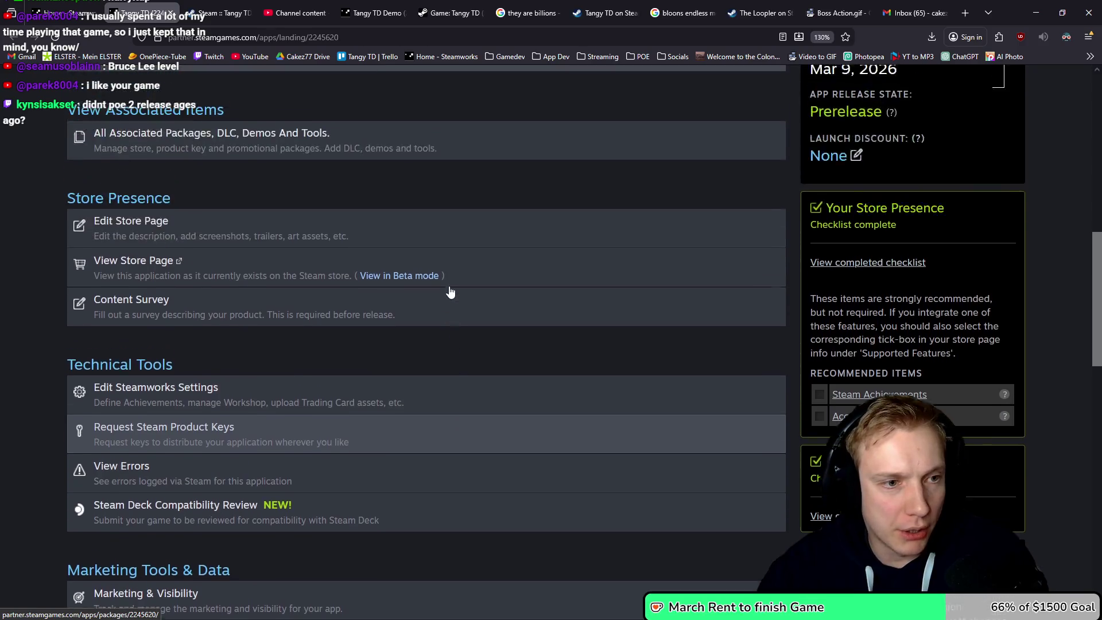
pyautogui.scroll(-5, 442, 287)
pyautogui.scroll(5, 436, 285)
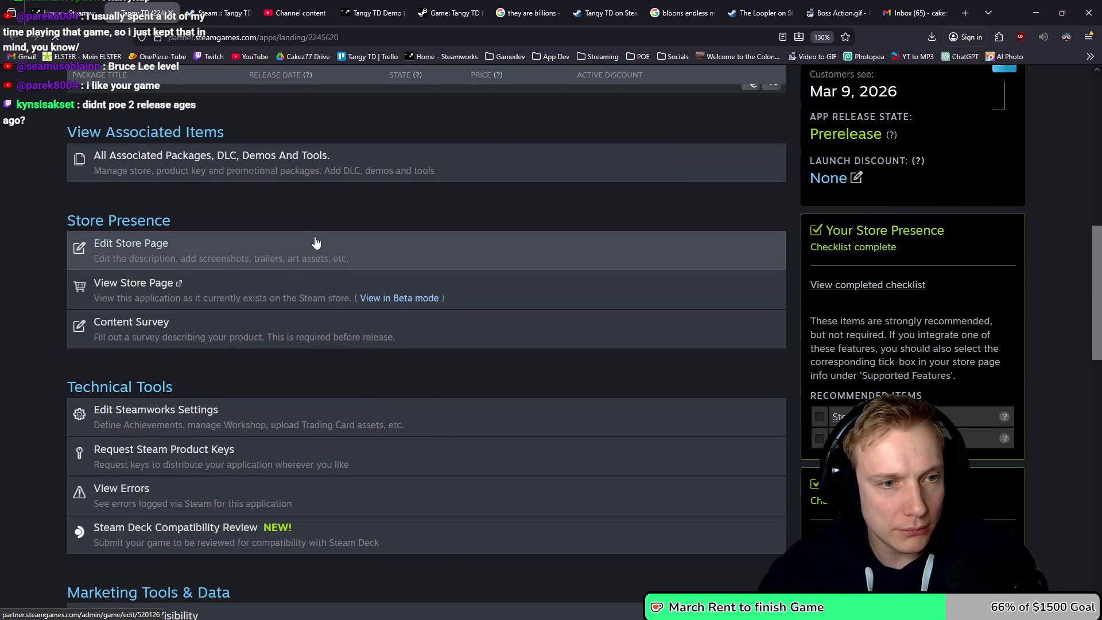
pyautogui.click(315, 239)
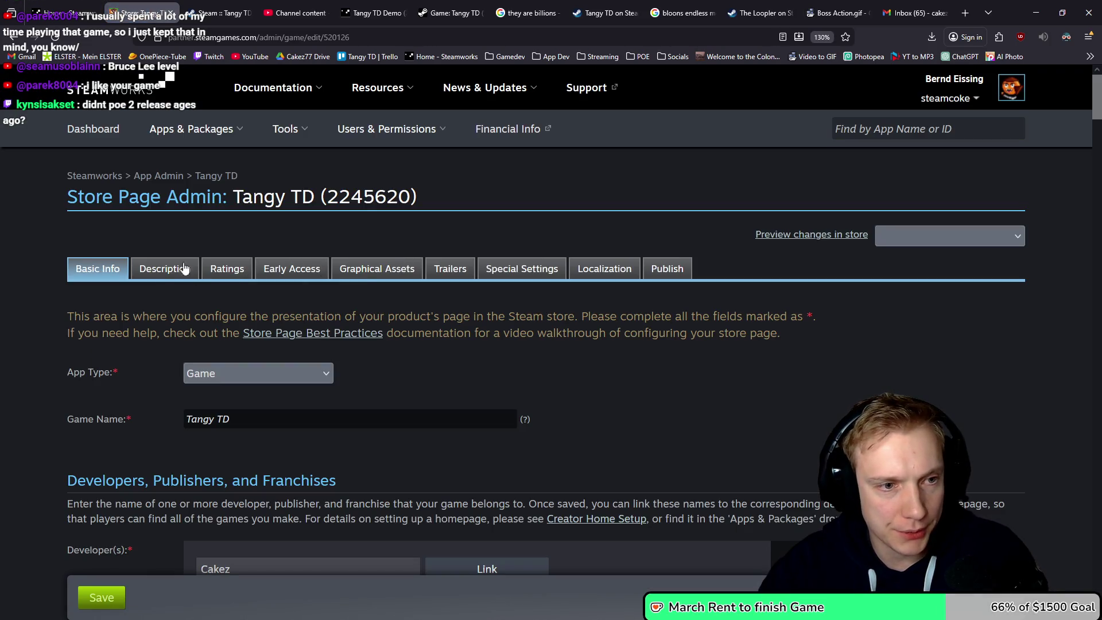
pyautogui.click(161, 273)
# - Retype the caption as 'Move around Towers, Fight Big Bosses!' and delete the move_tangies GIF below it
pyautogui.scroll(-10, 11, 241)
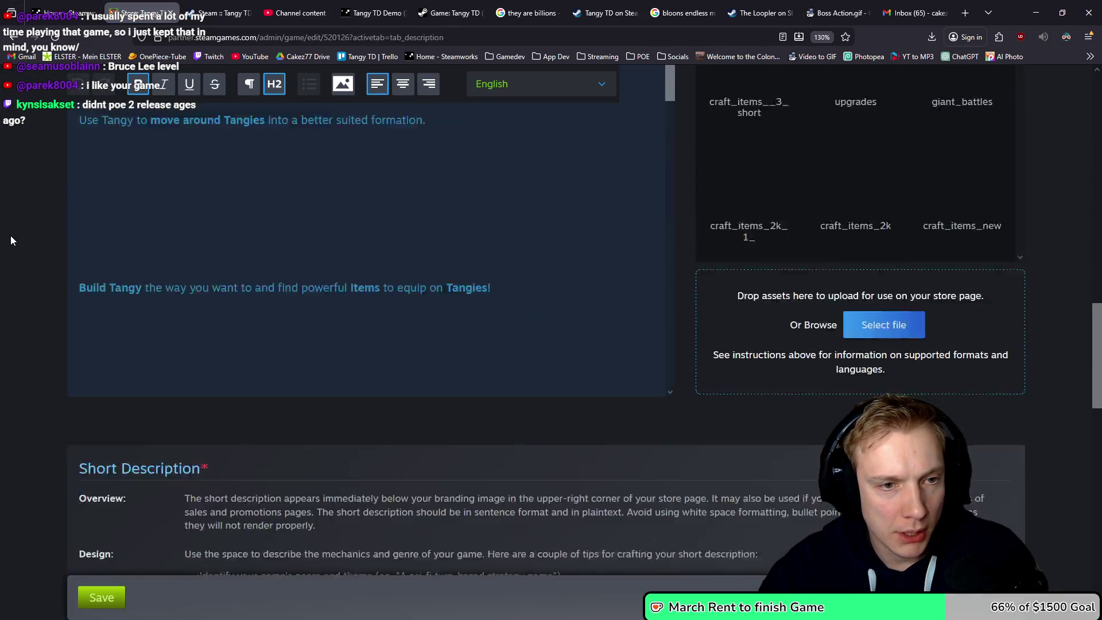
pyautogui.scroll(3, 99, 260)
pyautogui.scroll(-3, 100, 279)
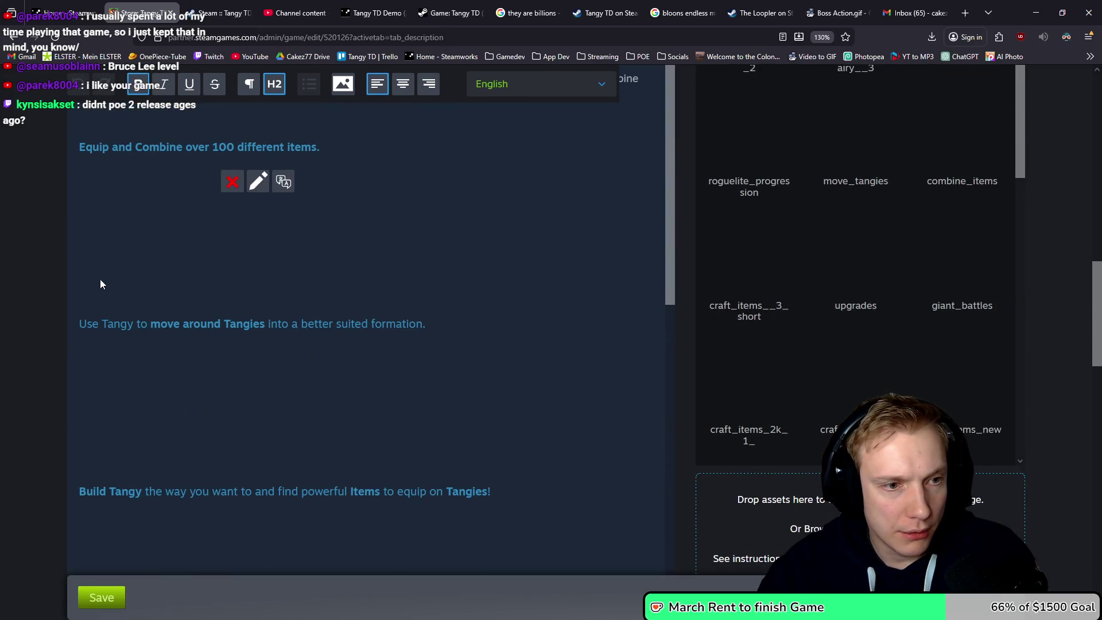
pyautogui.scroll(-5, 150, 302)
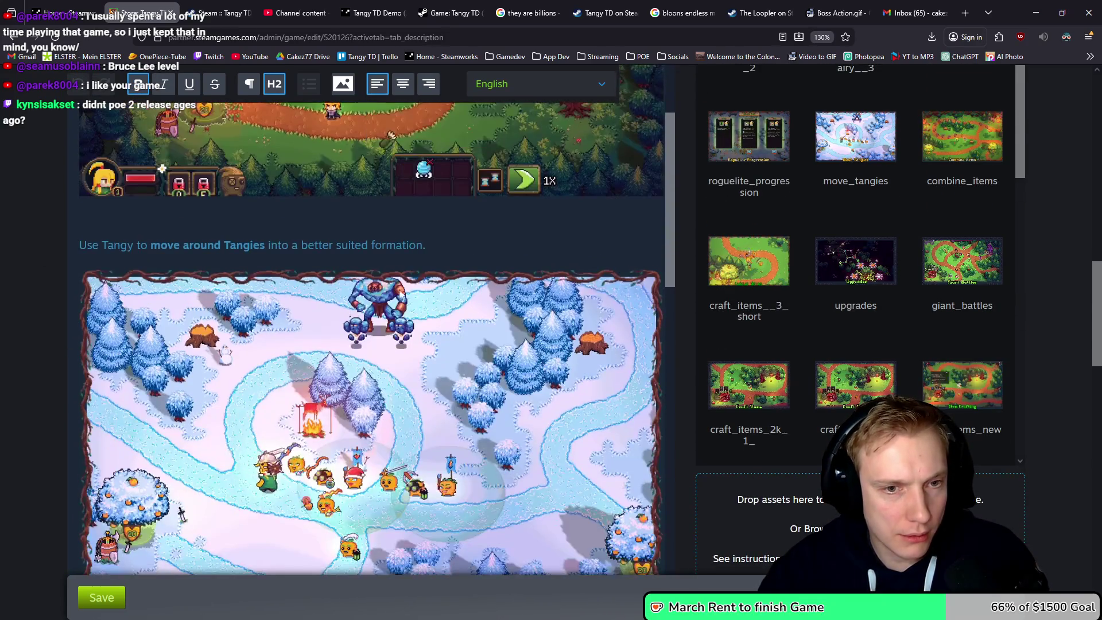
pyautogui.scroll(-1, 367, 246)
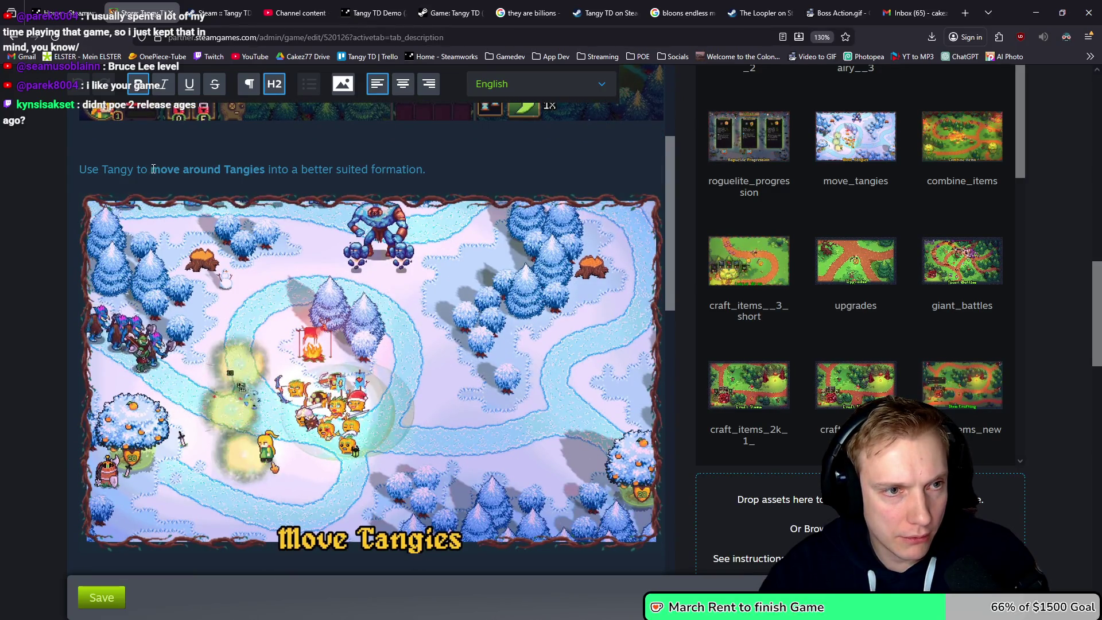
pyautogui.moveTo(153, 169); pyautogui.dragTo(75, 170)
pyautogui.write('Move around')
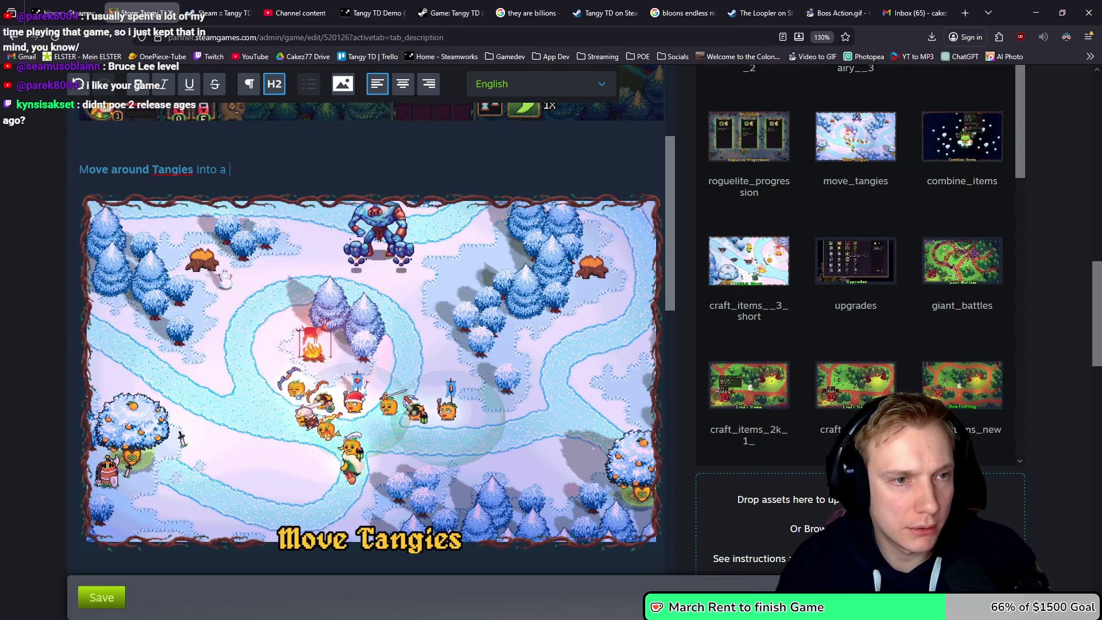
pyautogui.write('Towers, F')
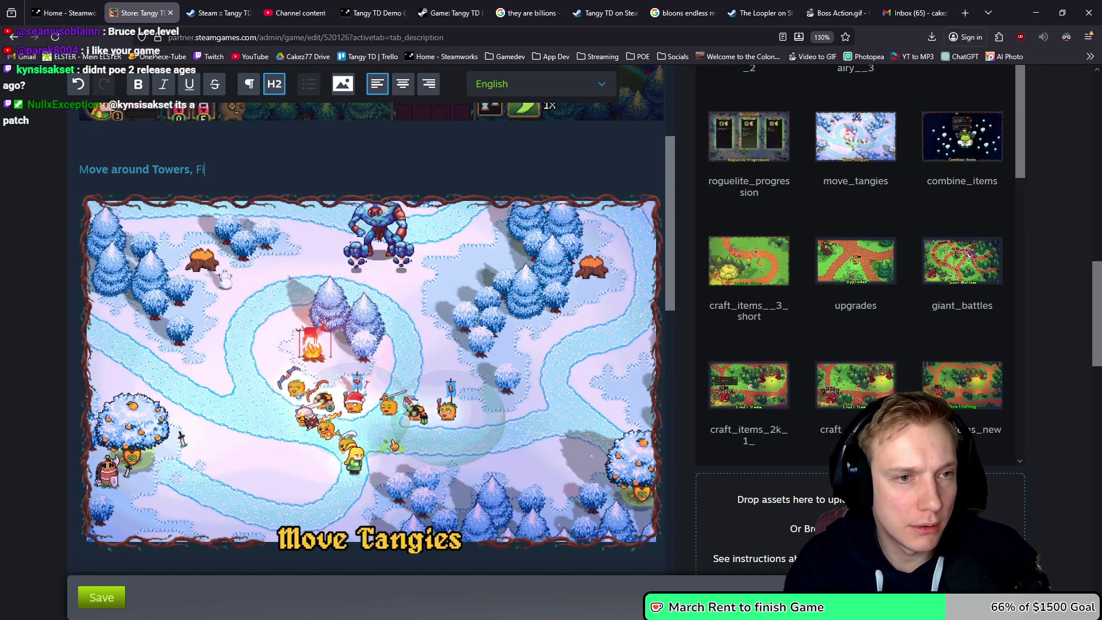
pyautogui.write('ig Bosses!')
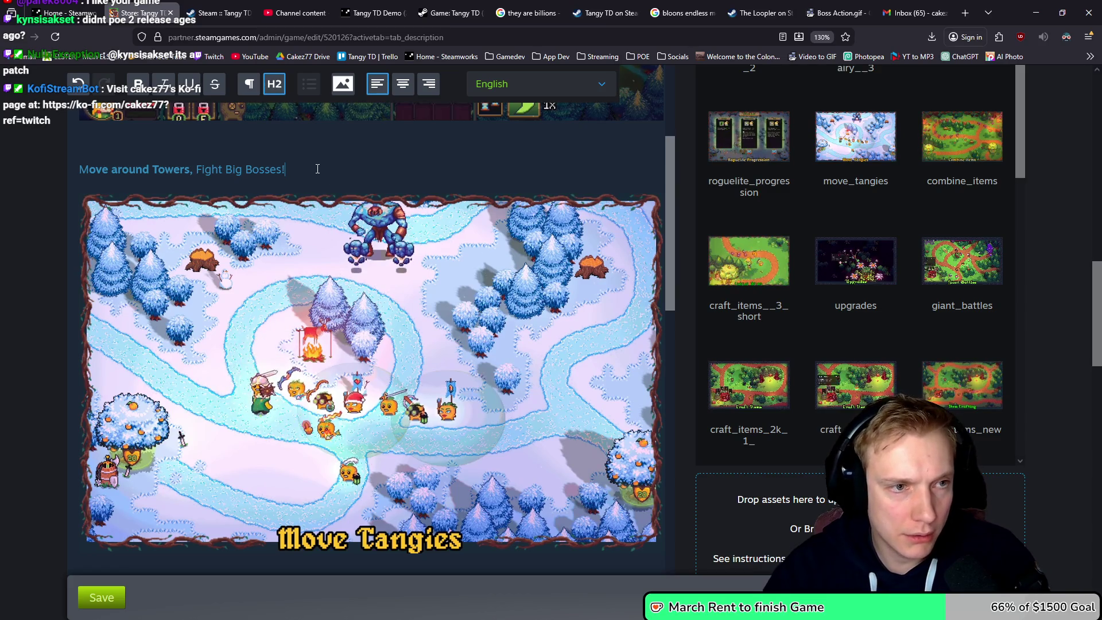
pyautogui.click(591, 214)
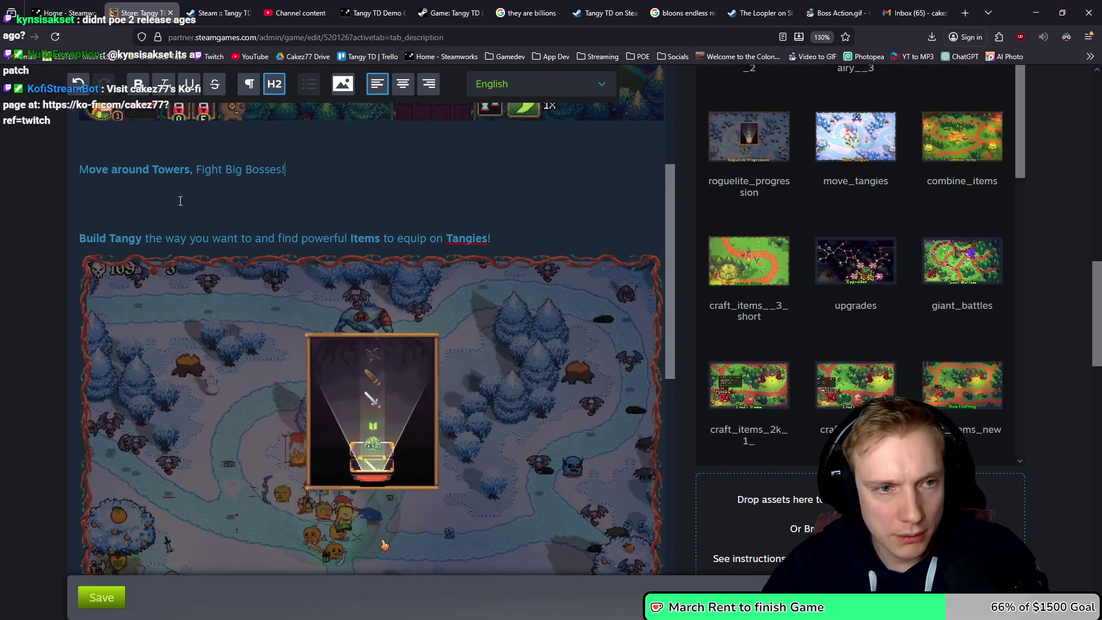
pyautogui.click(295, 170)
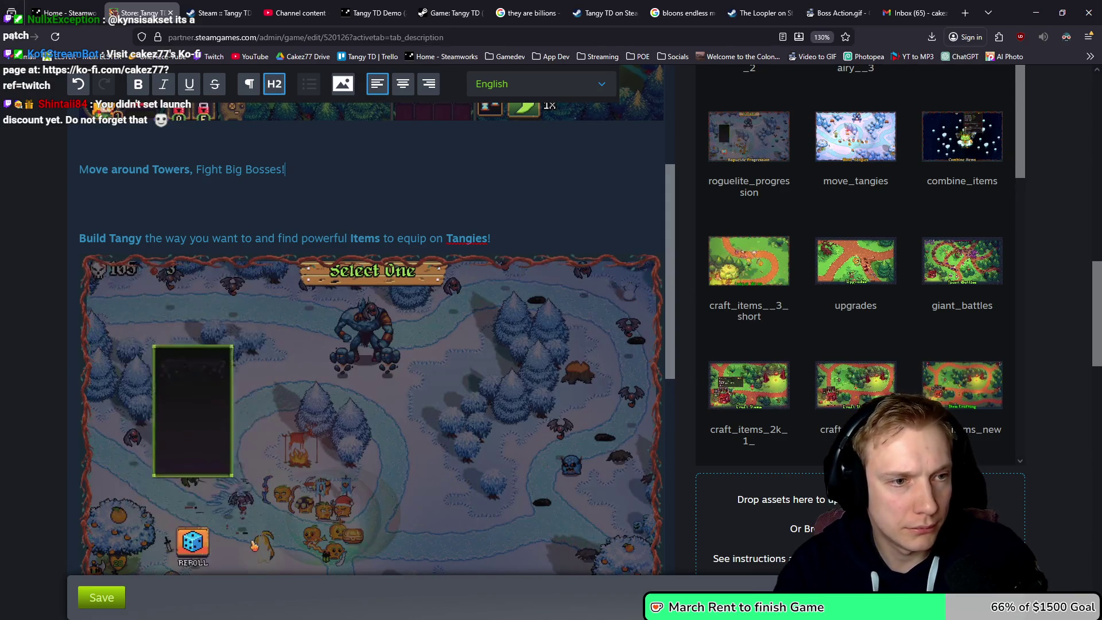
# - Embed Boss Action.mp4 on a new line under the caption, uploaded as boss_action
pyautogui.press('Return')
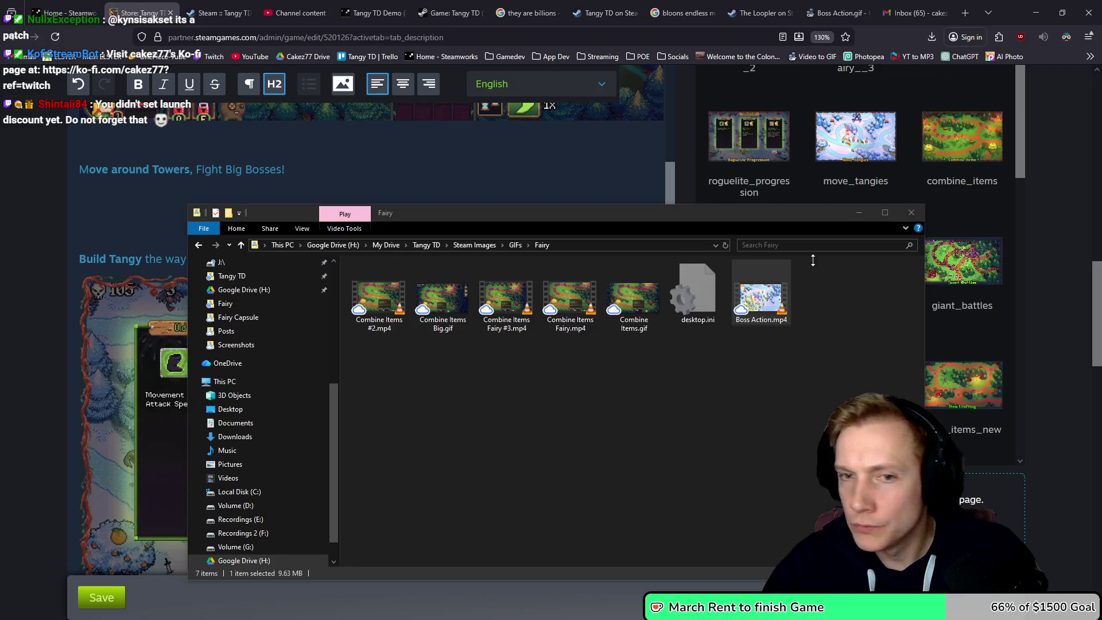
pyautogui.hotkey('alt', 'Tab')
pyautogui.moveTo(763, 306); pyautogui.dragTo(459, 119)
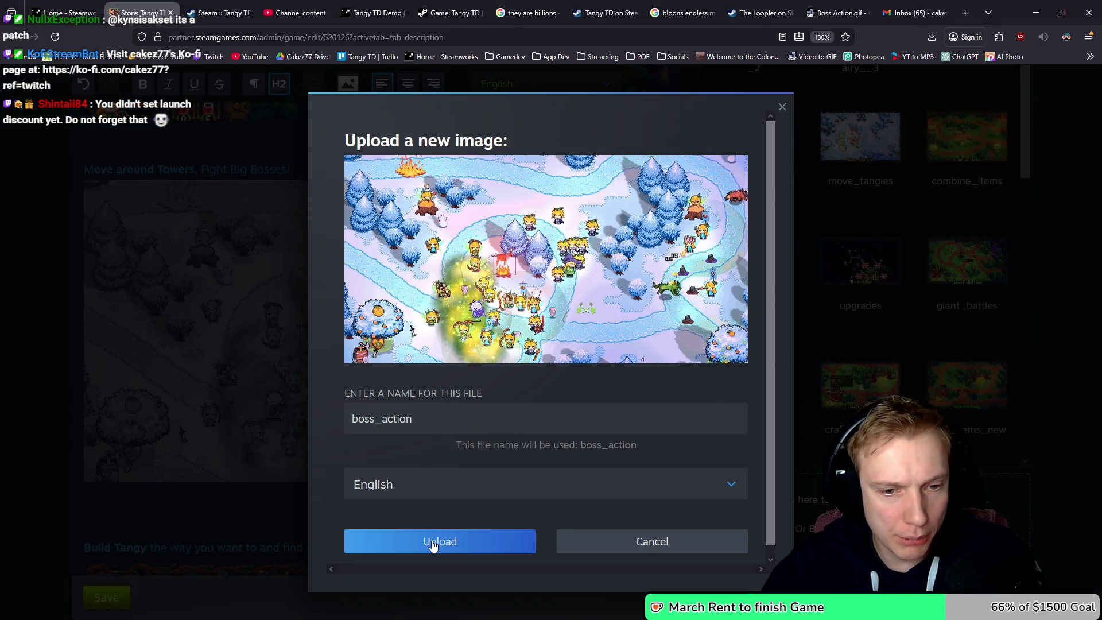
pyautogui.click(430, 538)
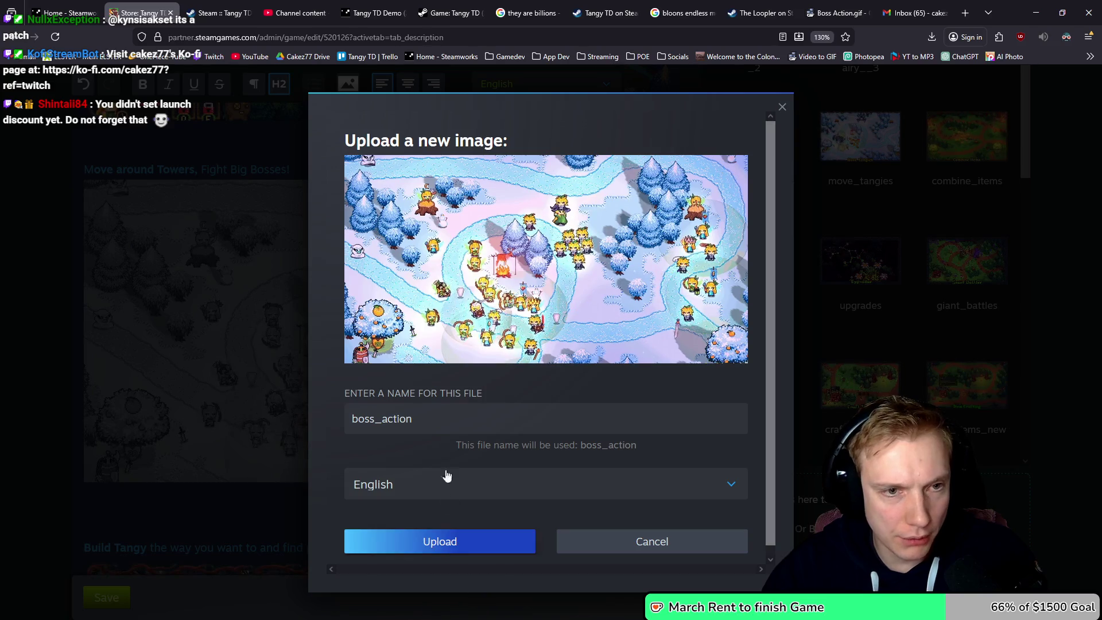
pyautogui.scroll(5, 494, 261)
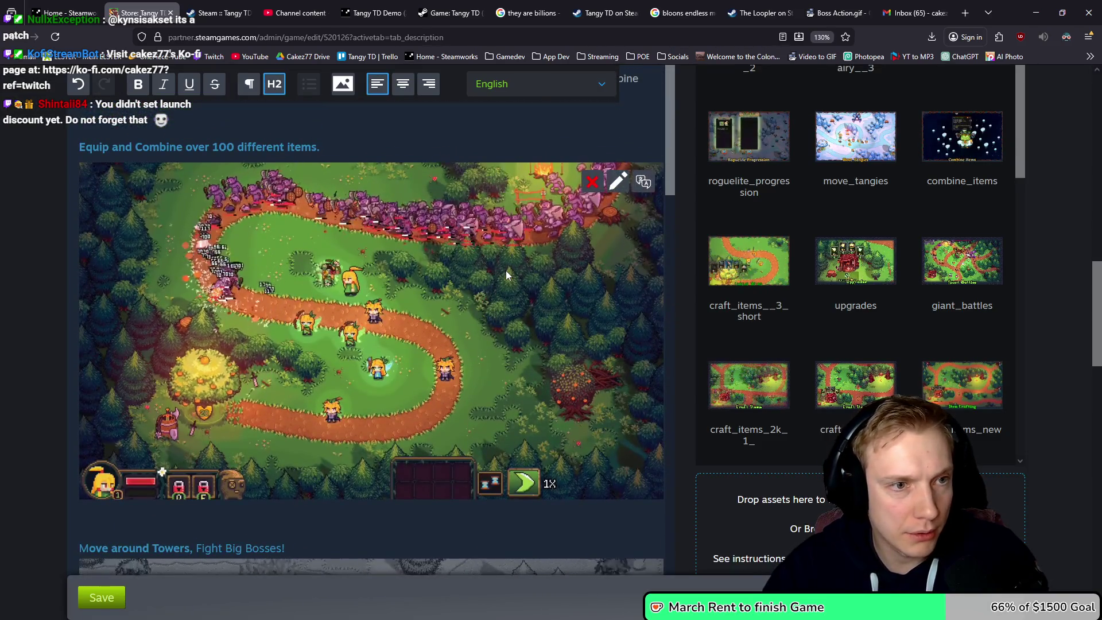
pyautogui.scroll(-3, 505, 270)
pyautogui.scroll(2, 504, 271)
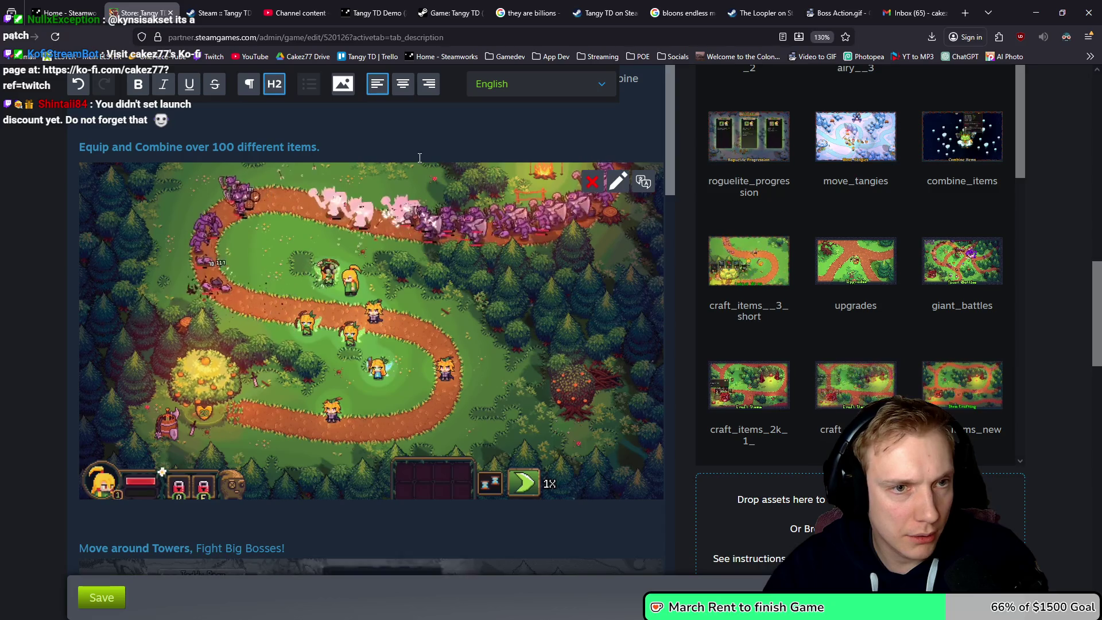
# - Delete the Roguelite Progression image and the Build Tangy line with its leftover empty line
pyautogui.click(85, 155)
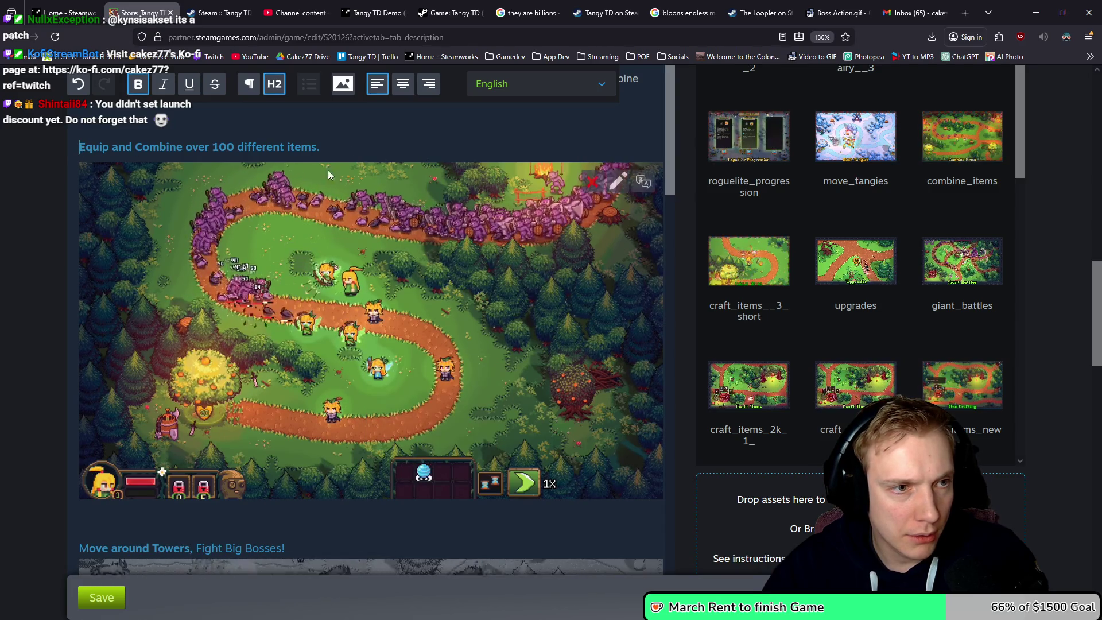
pyautogui.scroll(-3, 293, 321)
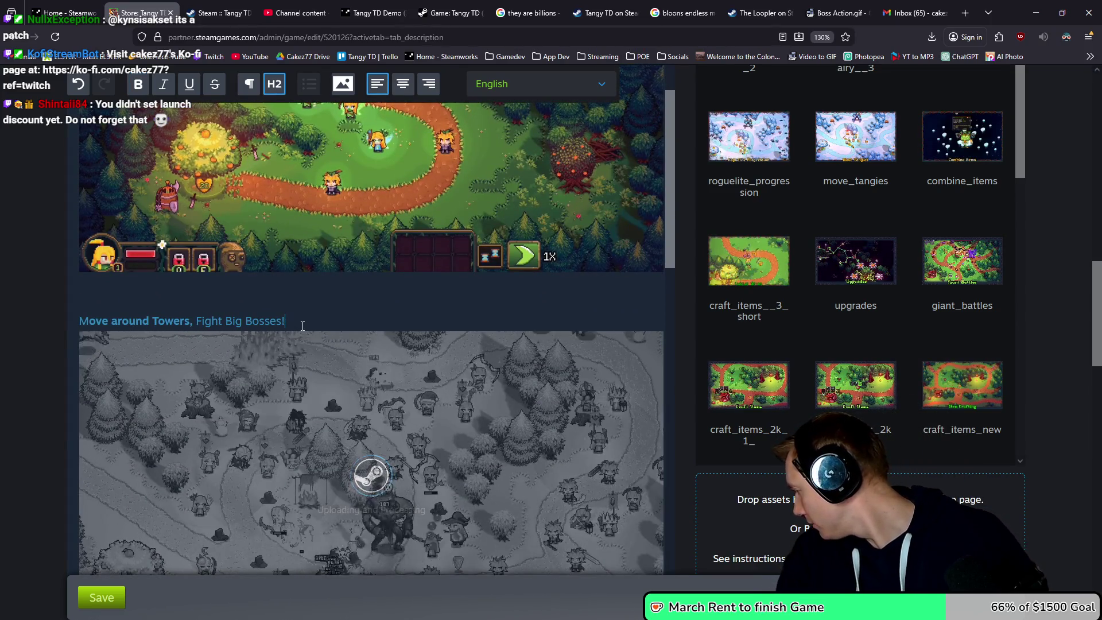
pyautogui.scroll(-7, 291, 356)
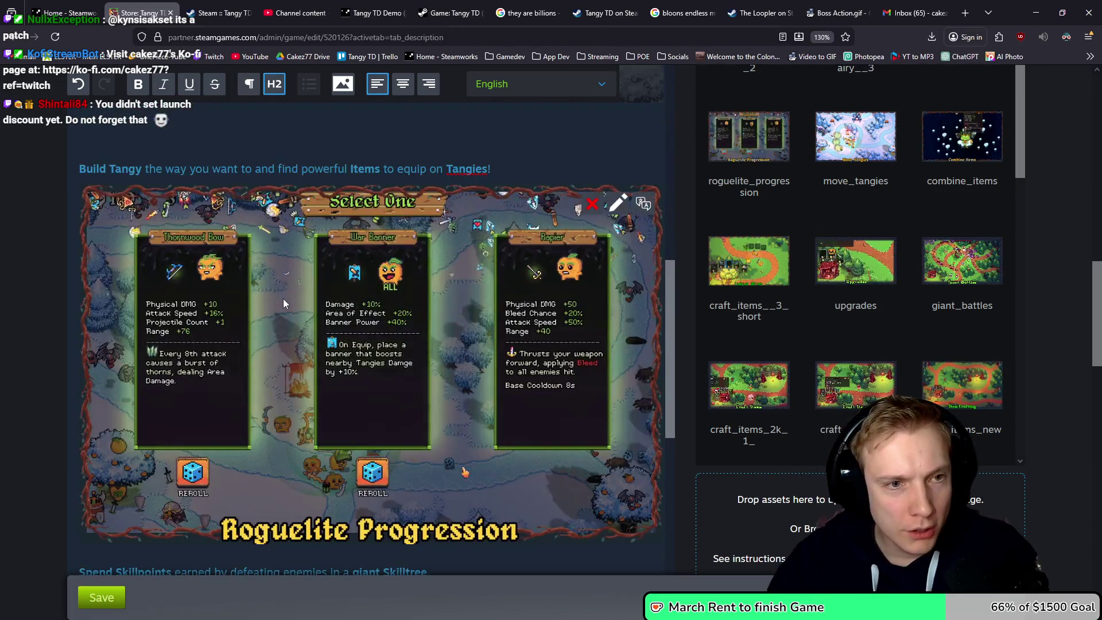
pyautogui.scroll(1, 258, 282)
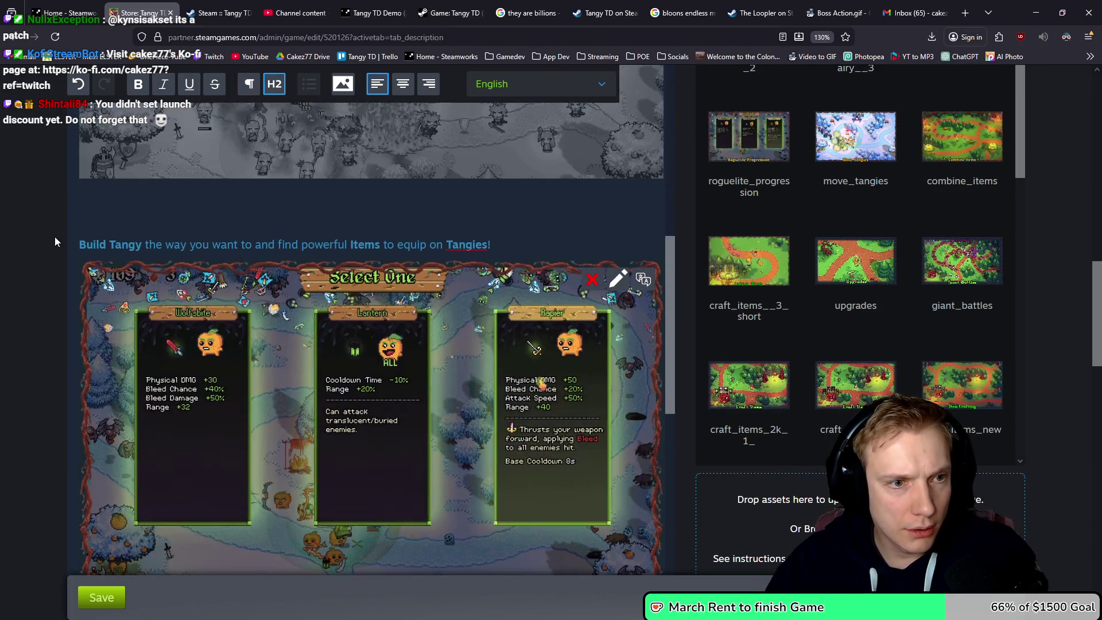
pyautogui.scroll(-1, 470, 271)
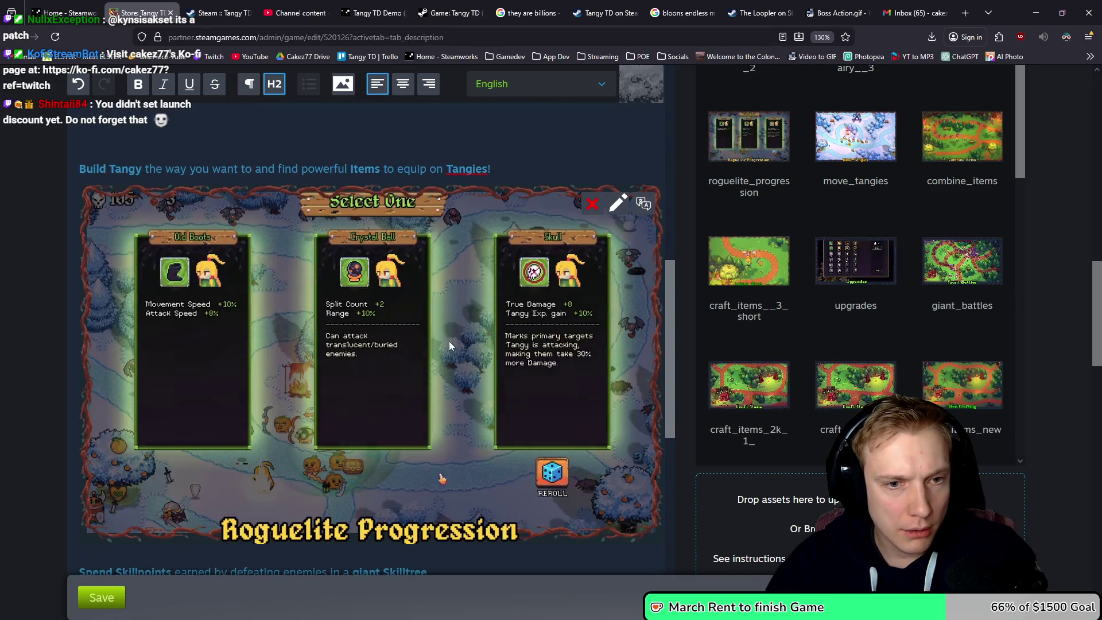
pyautogui.click(594, 206)
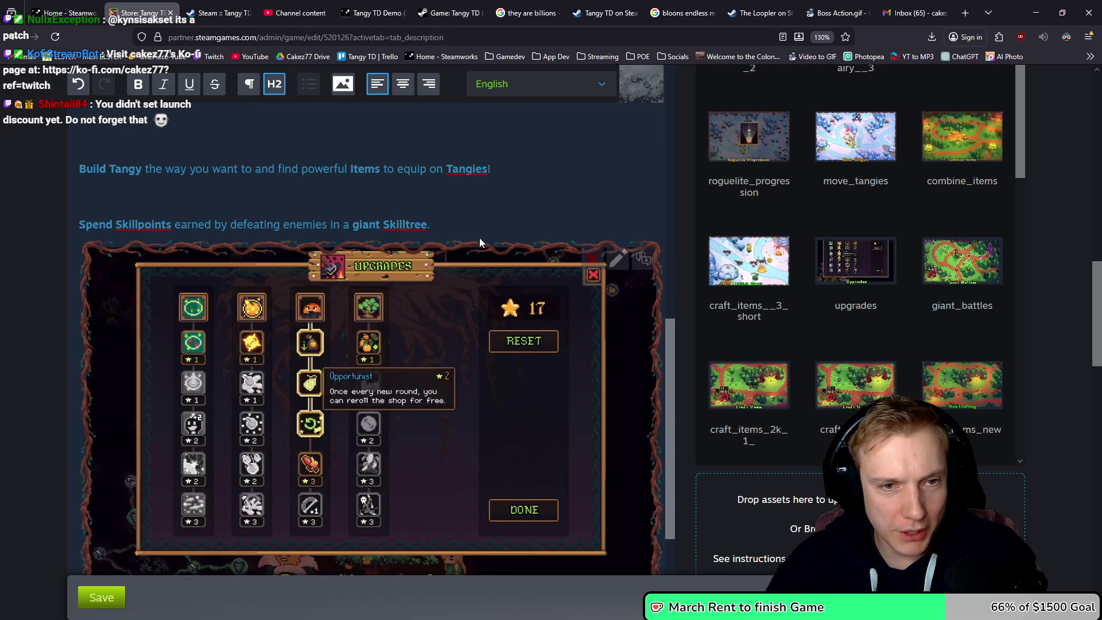
pyautogui.scroll(1, 480, 189)
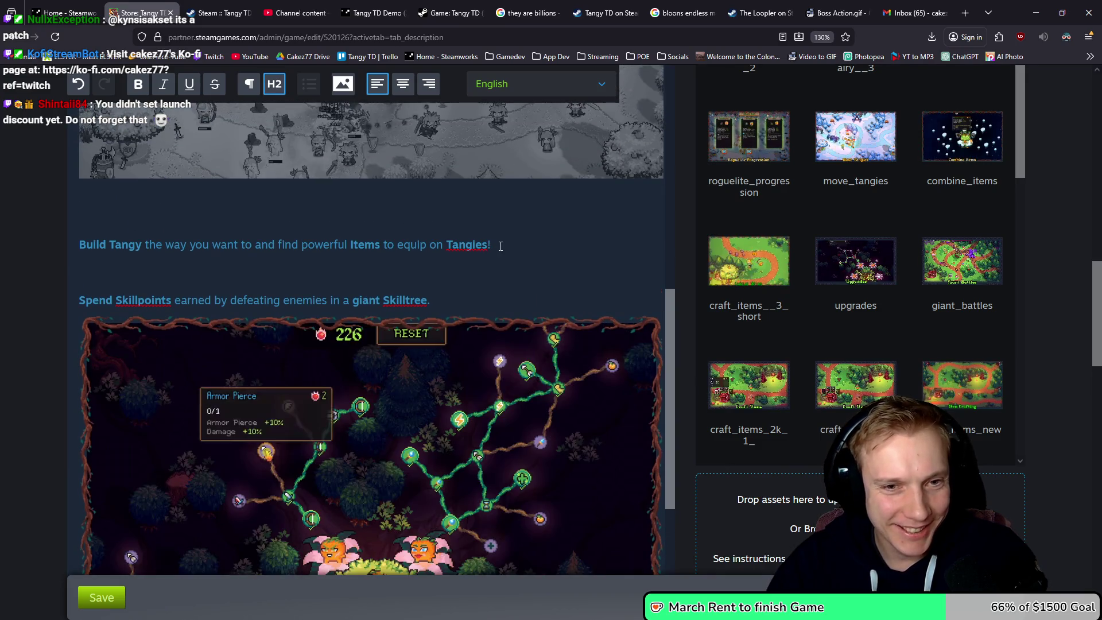
pyautogui.moveTo(501, 245); pyautogui.dragTo(46, 238)
pyautogui.press('BackSpace')
pyautogui.press('BackSpace')
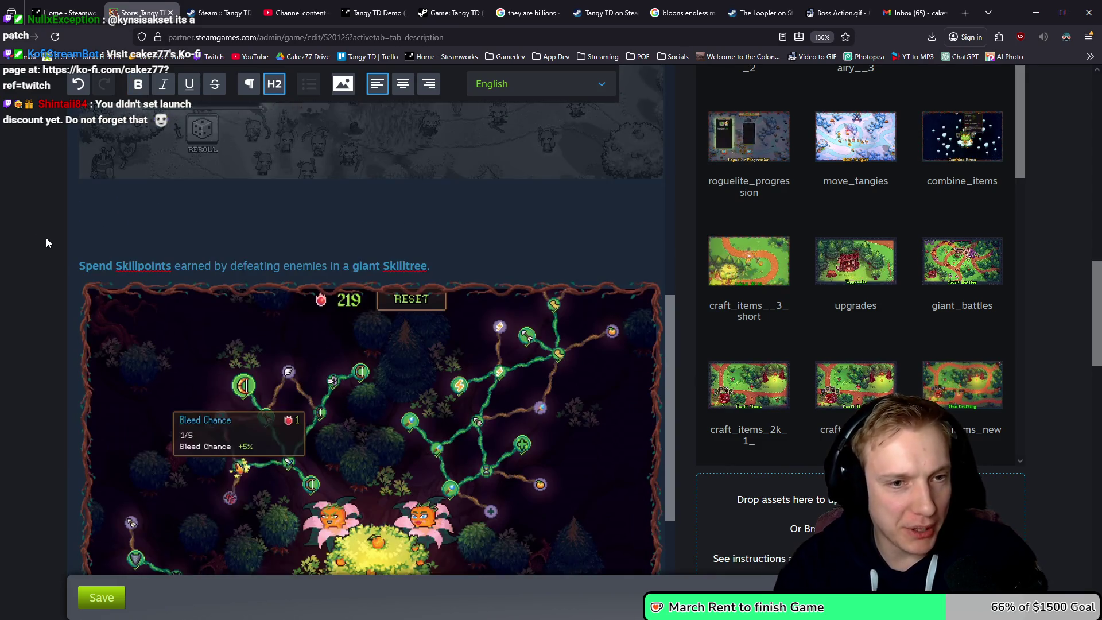
pyautogui.press('BackSpace')
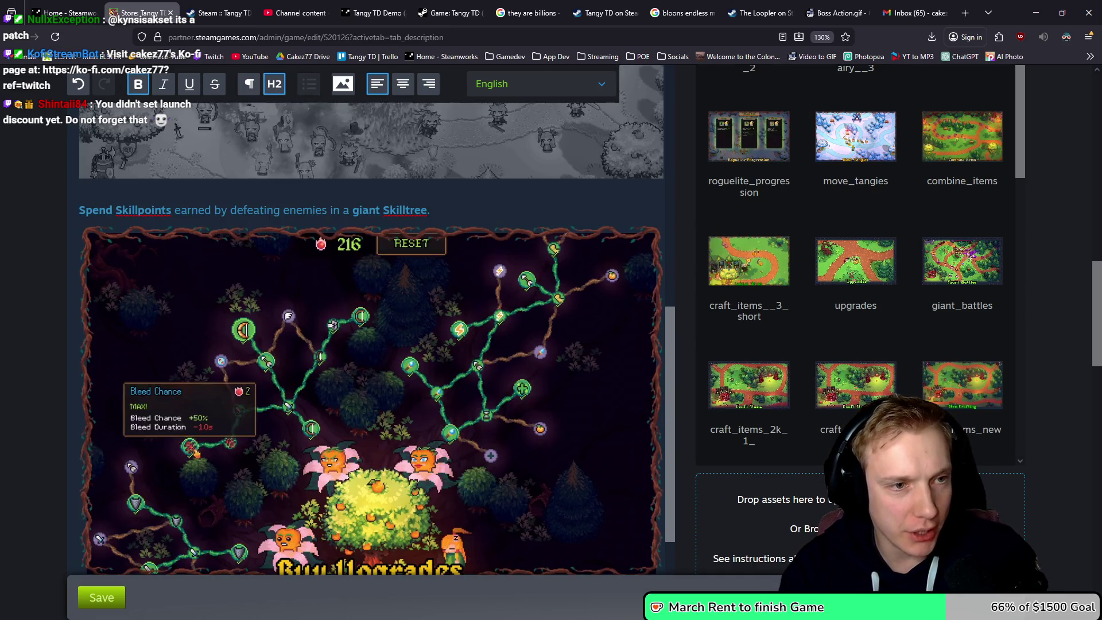
pyautogui.scroll(-2, 390, 252)
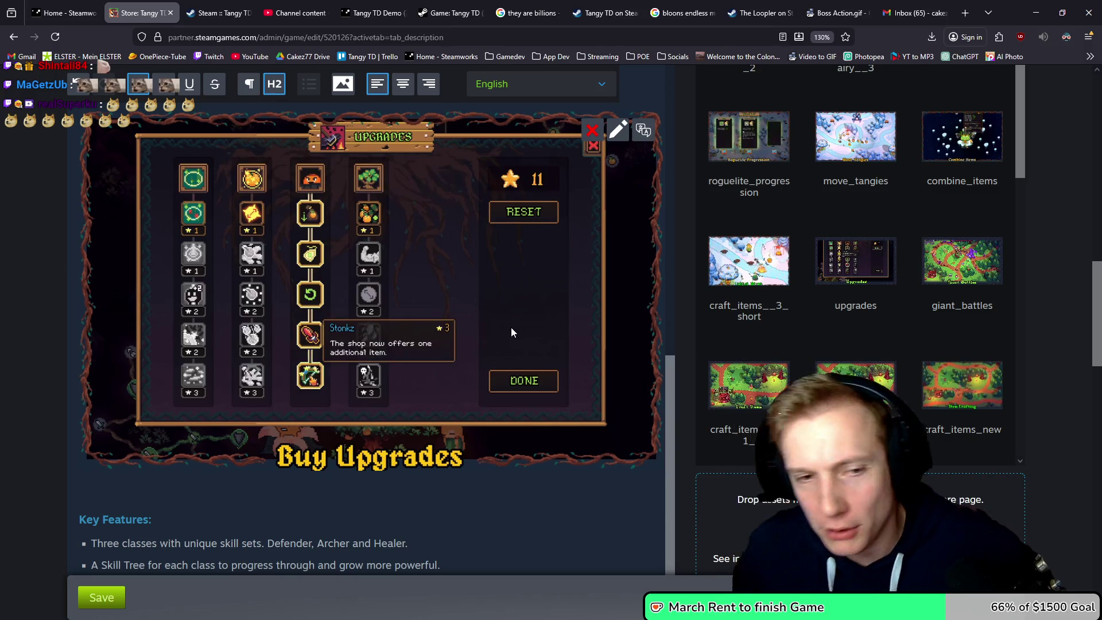
# - Remove the extra blank line under the upgrades GIF and add one below the next GIF
pyautogui.scroll(-3, 440, 319)
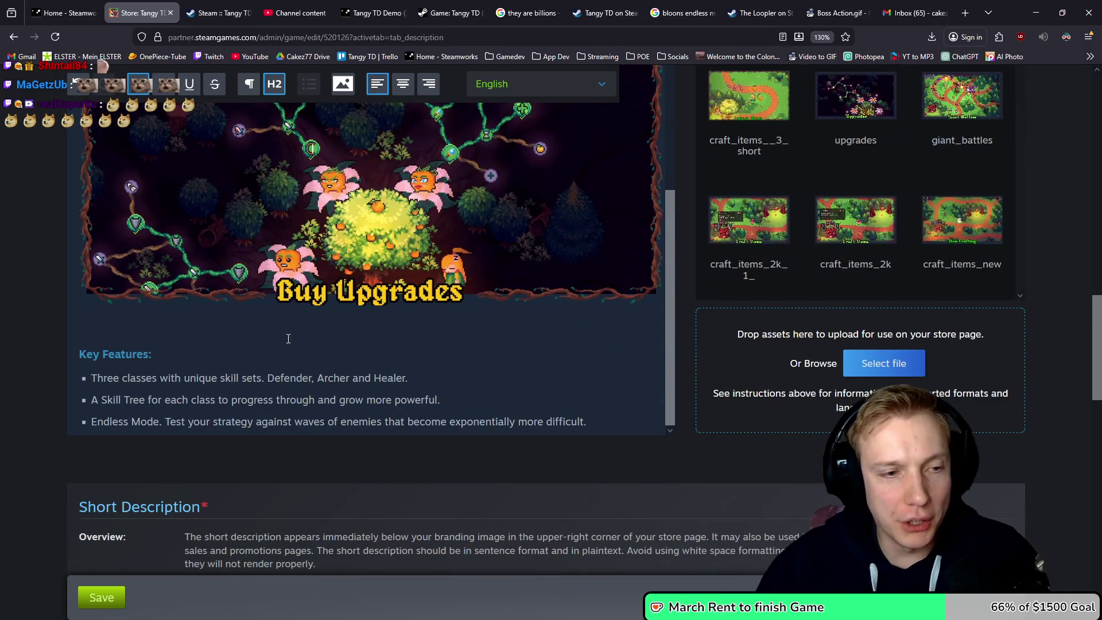
pyautogui.scroll(5, 288, 338)
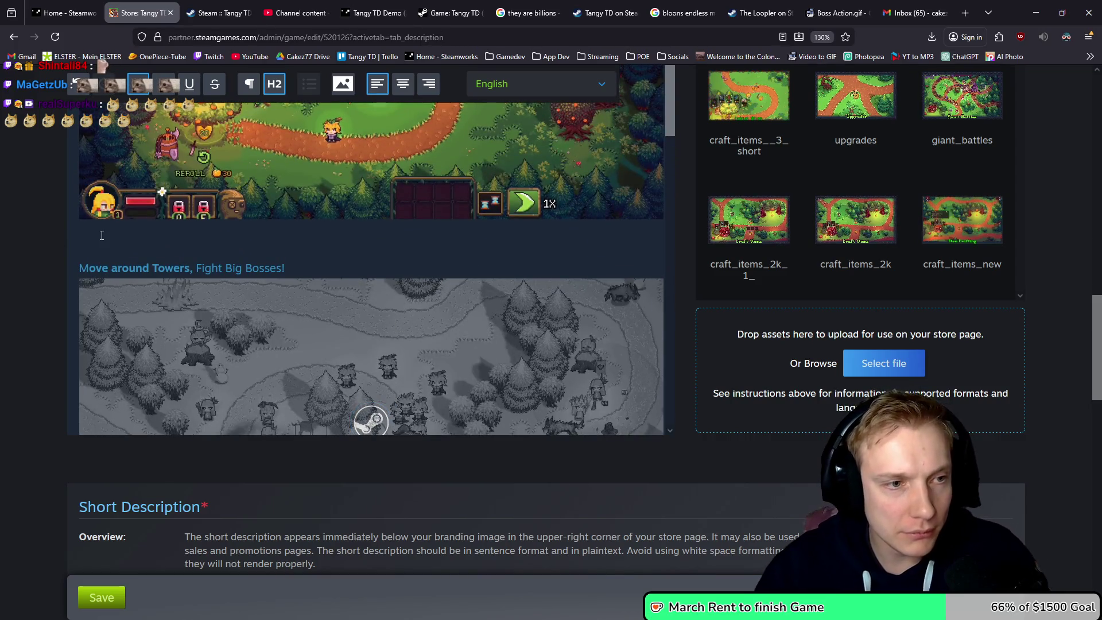
pyautogui.press('BackSpace')
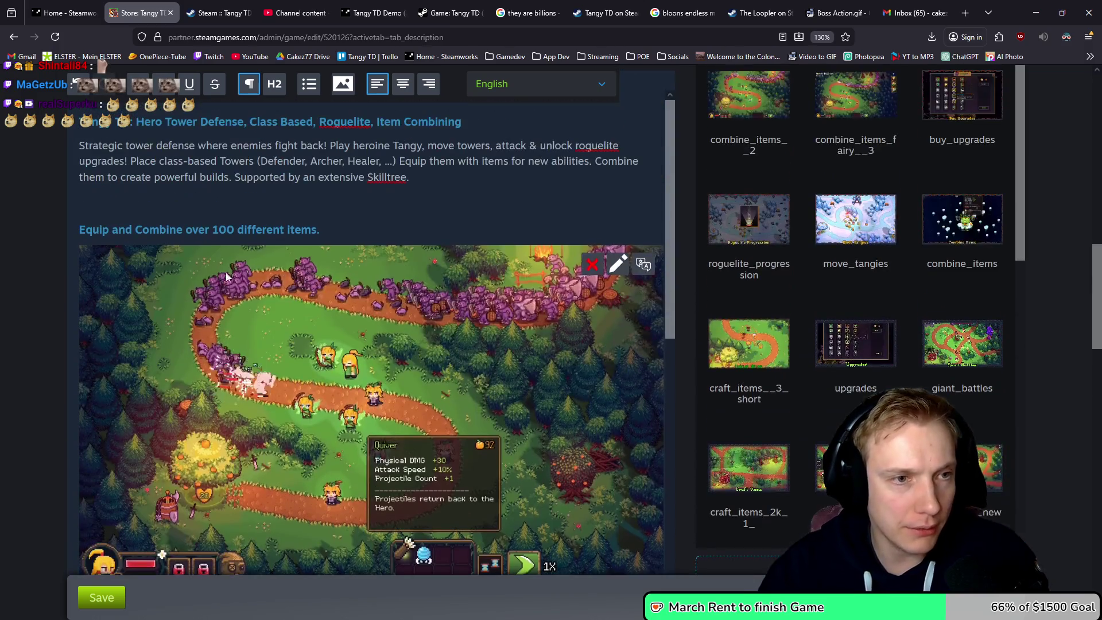
pyautogui.scroll(-5, 141, 213)
pyautogui.scroll(-2, 140, 213)
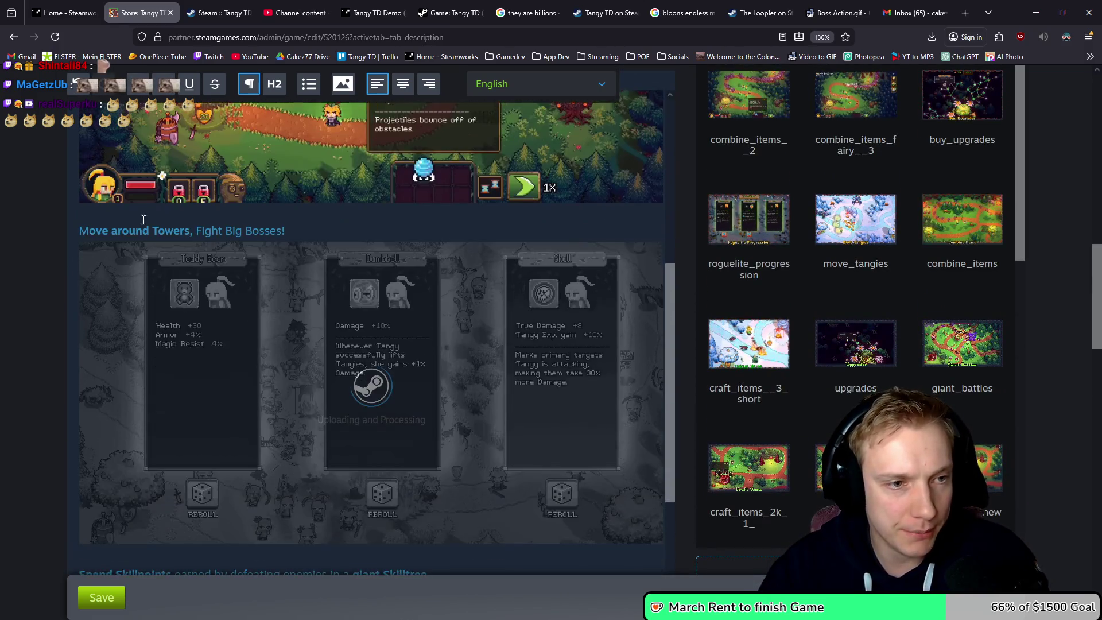
pyautogui.press('Return')
pyautogui.scroll(-5, 229, 275)
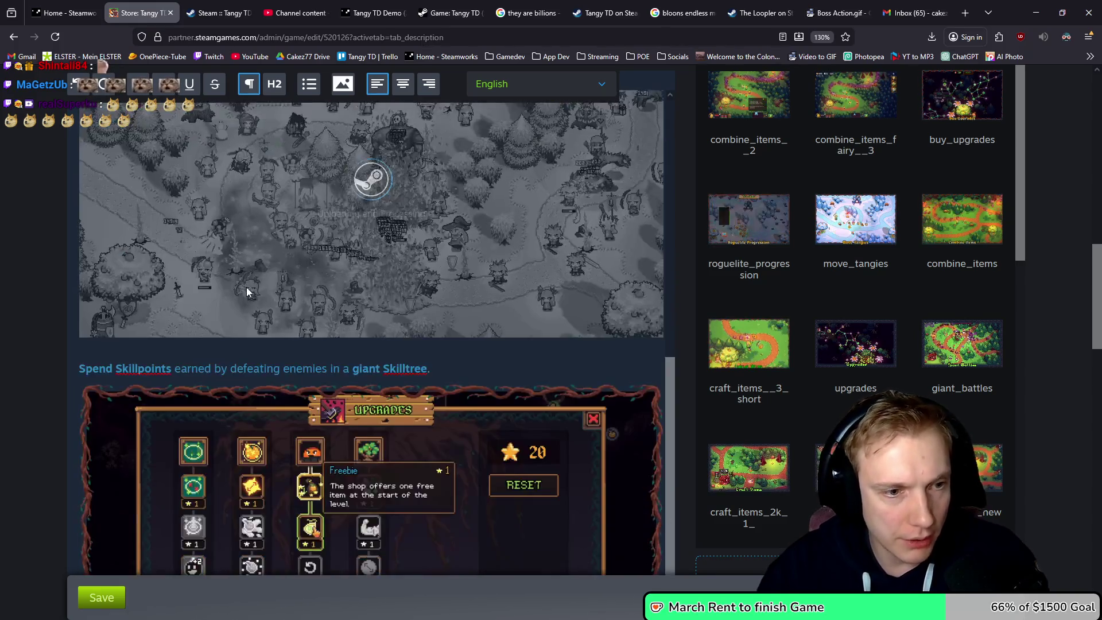
# - Insert a blank line above the 'Spend Skillpoints' heading
pyautogui.click(90, 274)
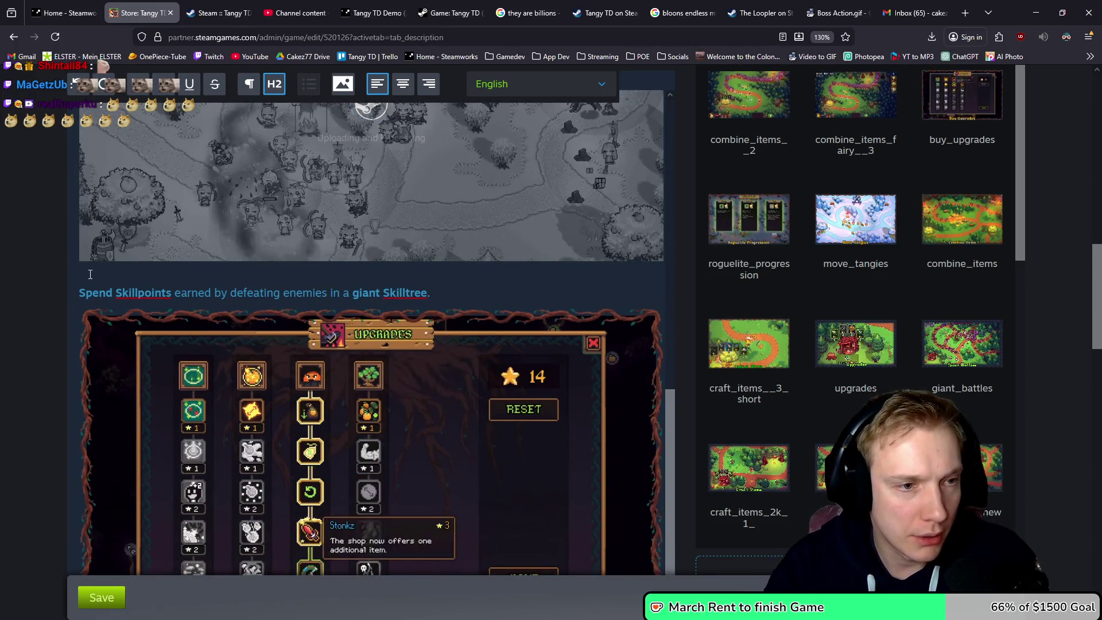
pyautogui.scroll(2, 84, 275)
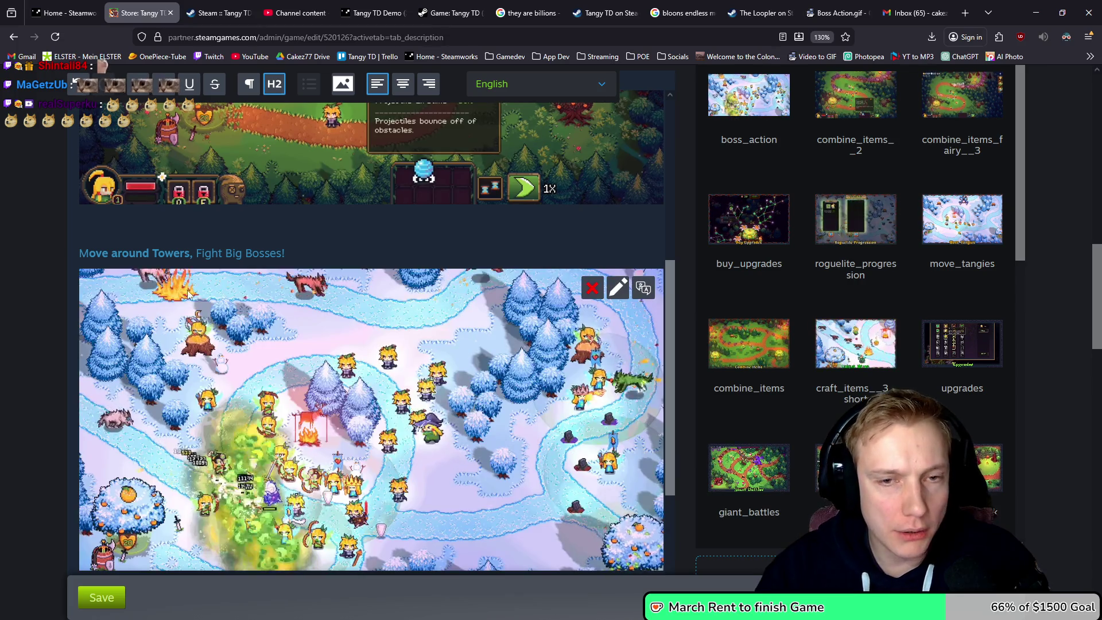
pyautogui.scroll(-3, 172, 322)
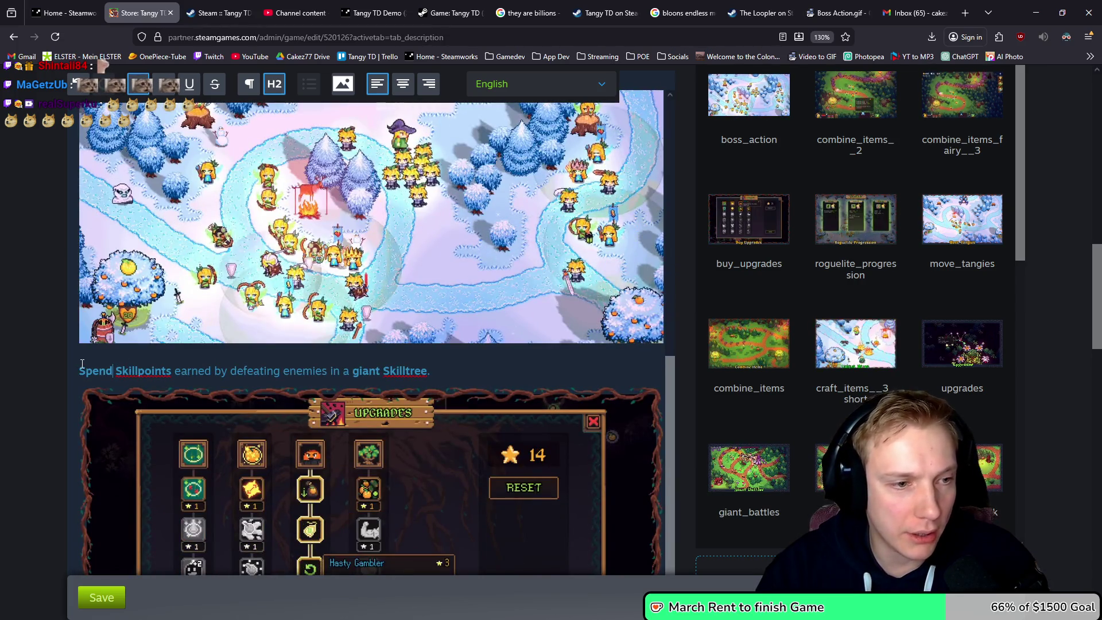
pyautogui.click(80, 370)
pyautogui.press('Return')
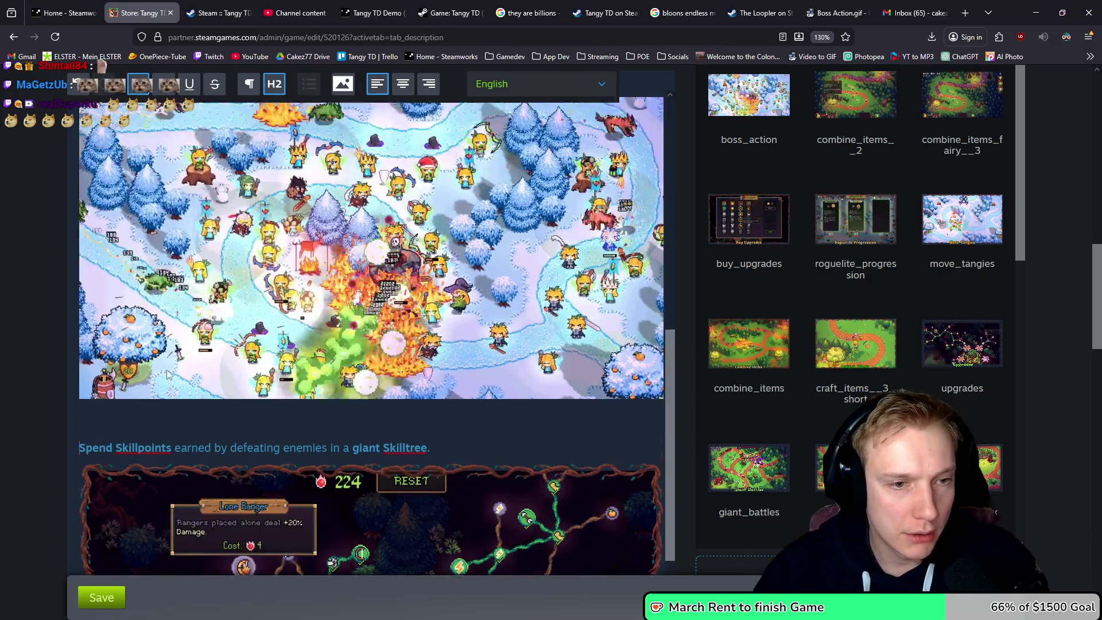
pyautogui.scroll(5, 182, 367)
pyautogui.scroll(-4, 181, 366)
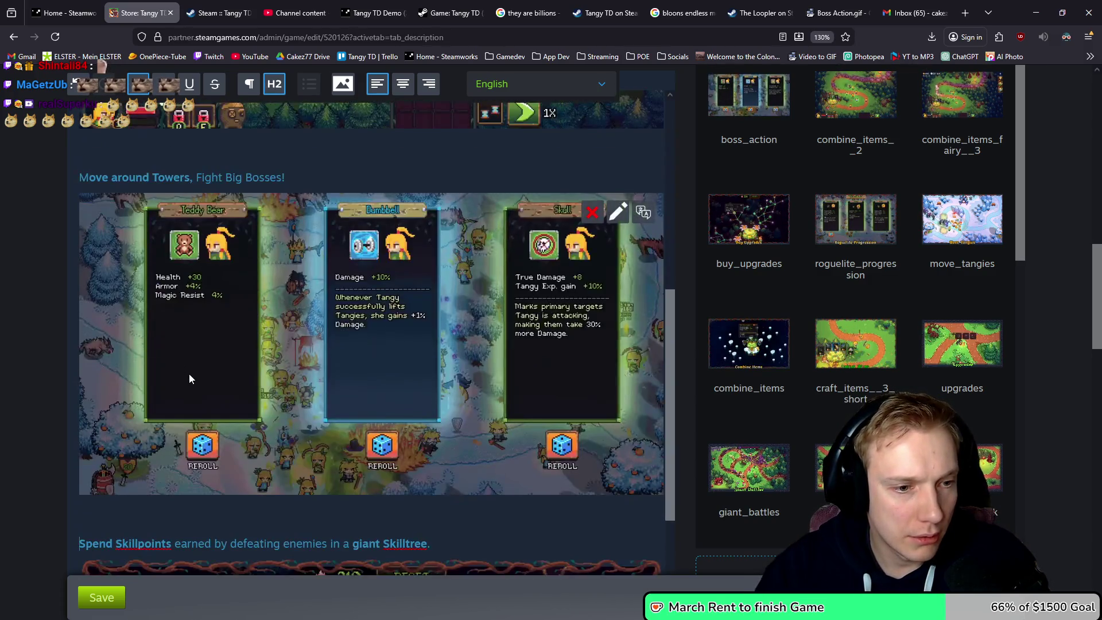
# - Save the edited store description
pyautogui.scroll(-2, 190, 378)
pyautogui.scroll(7, 205, 381)
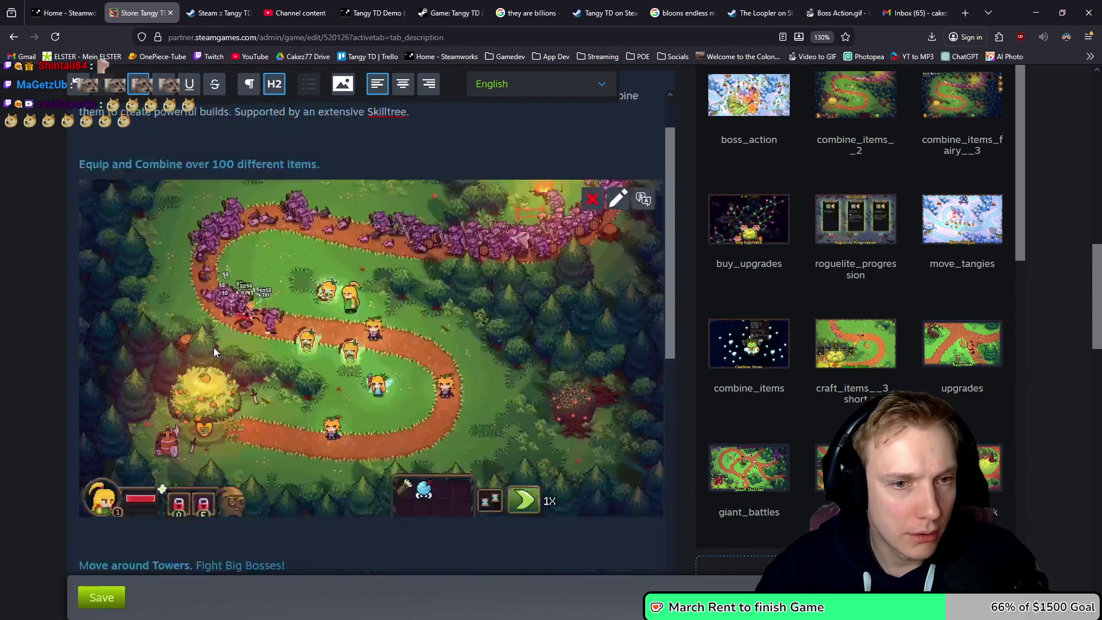
pyautogui.scroll(-3, 221, 353)
pyautogui.scroll(4, 201, 338)
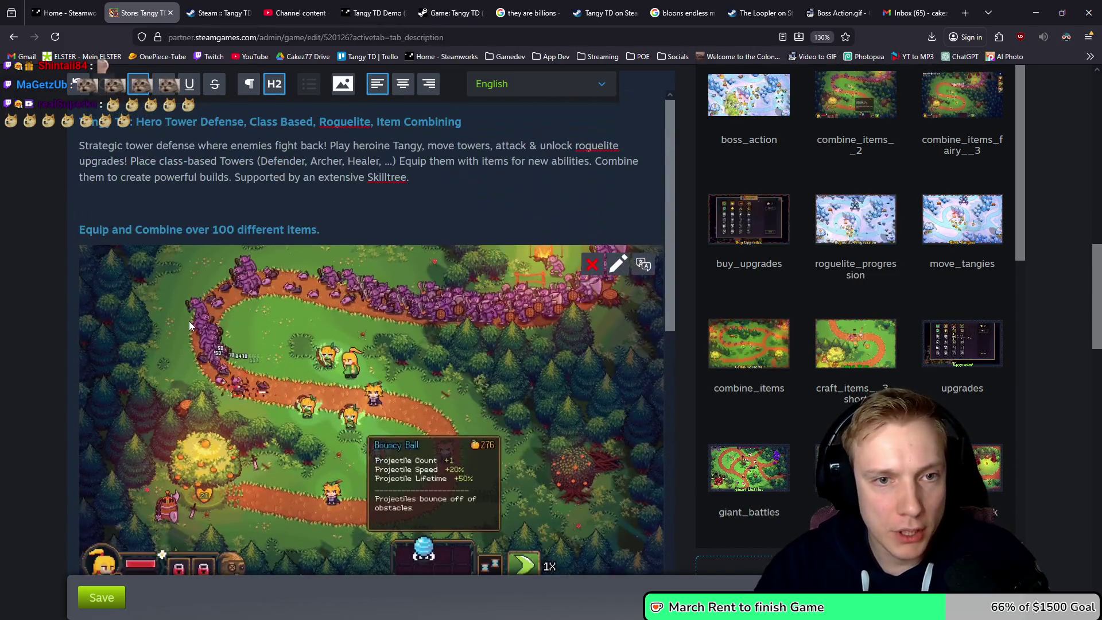
pyautogui.scroll(-4, 192, 325)
pyautogui.click(92, 597)
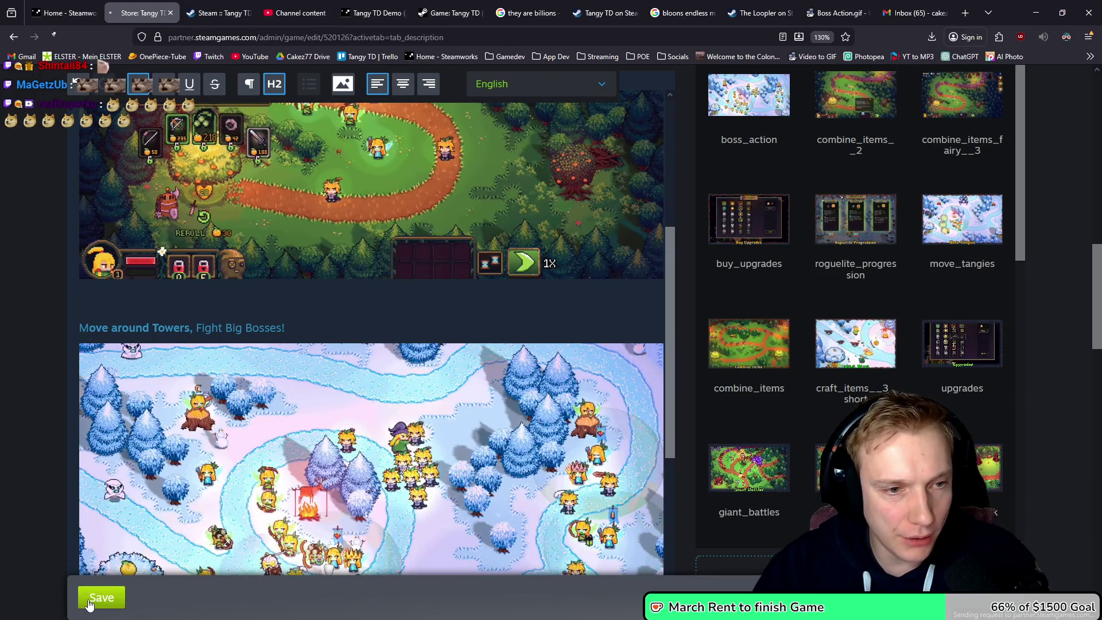
# - Publish the saved store page changes publicly, then switch to Tangy TD's community events page
pyautogui.scroll(-4, 245, 472)
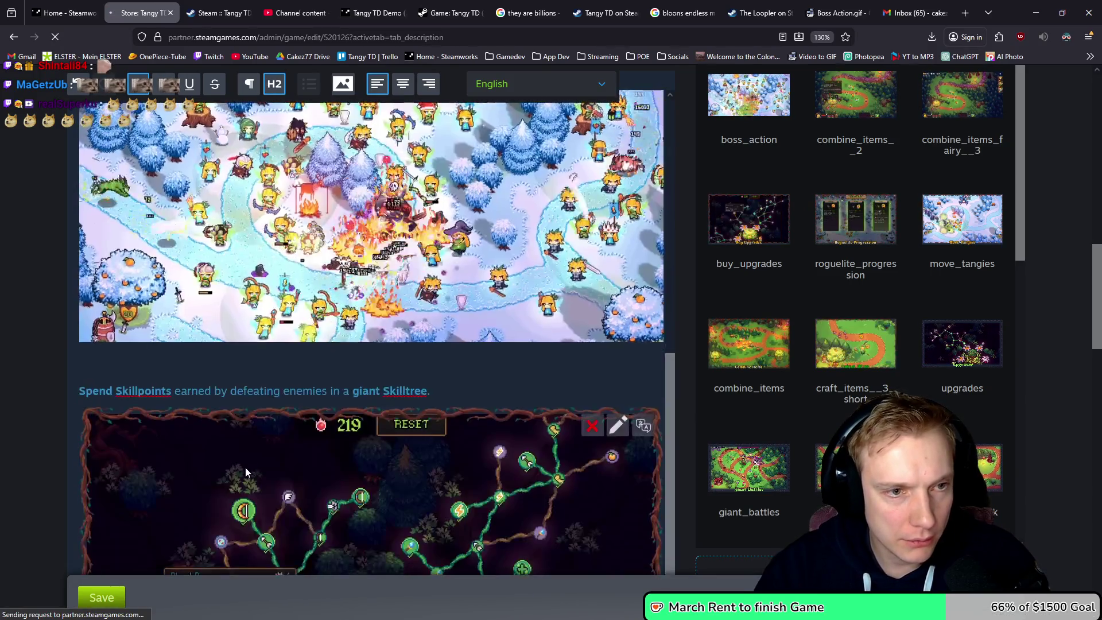
pyautogui.scroll(-3, 241, 462)
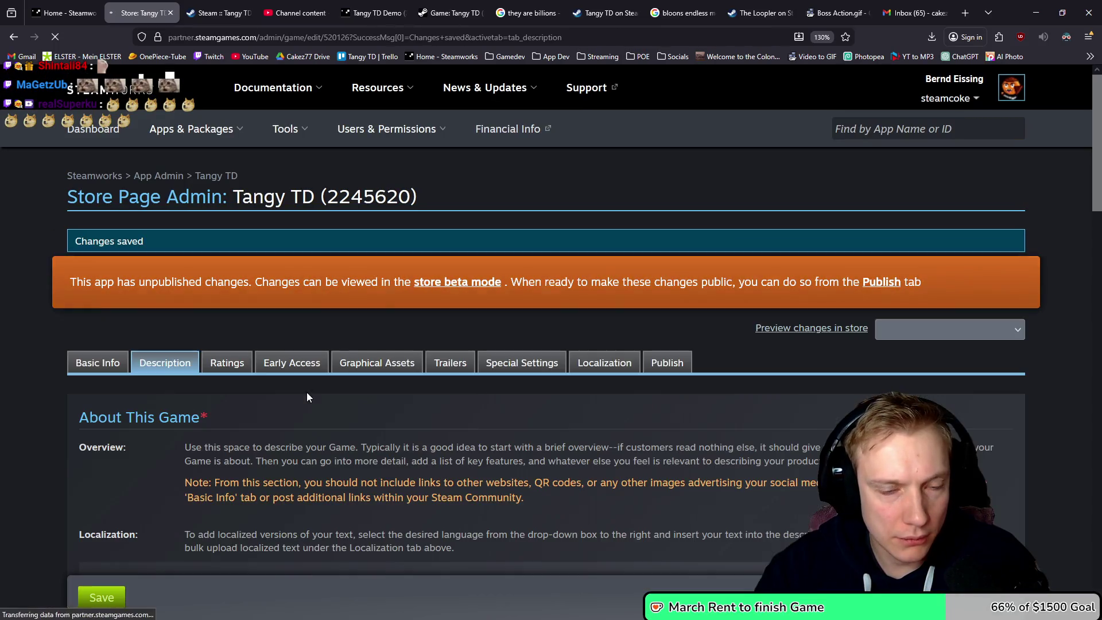
pyautogui.click(666, 363)
pyautogui.scroll(-2, 160, 501)
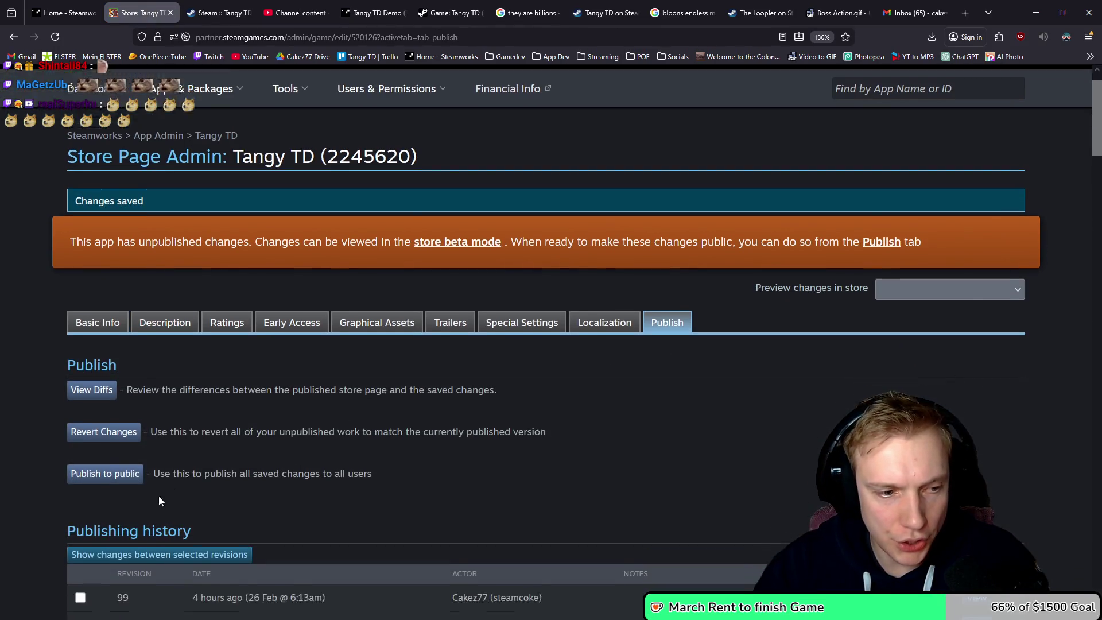
pyautogui.scroll(-1, 155, 494)
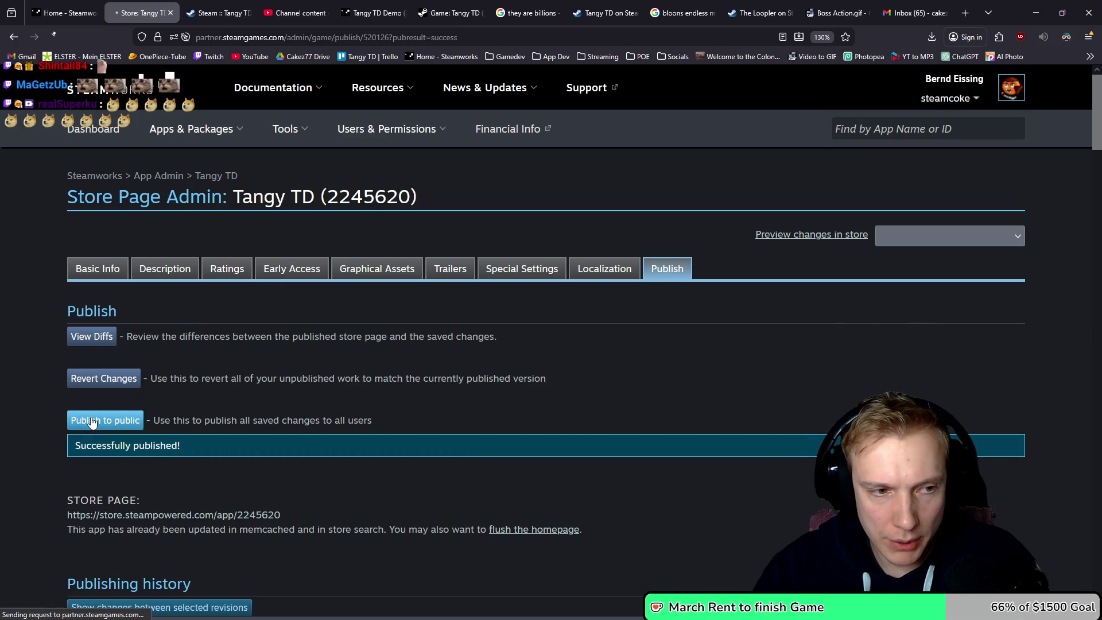
pyautogui.click(218, 7)
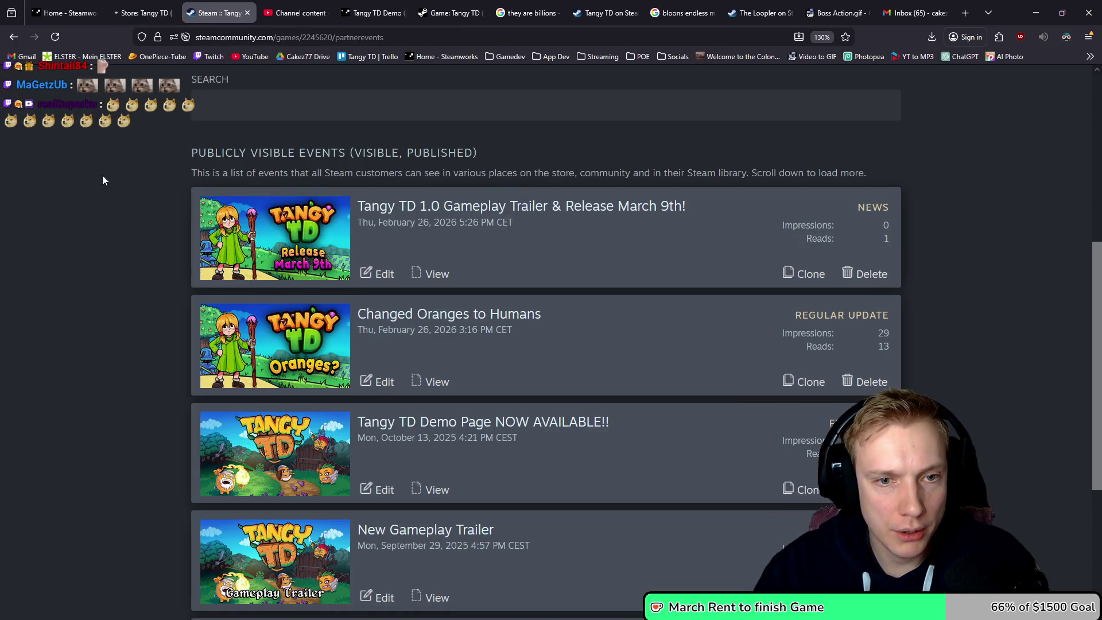
# - Reload the live 'Tangy TD on Steam' page and scroll through About This Game checking the clips
pyautogui.scroll(8, 102, 180)
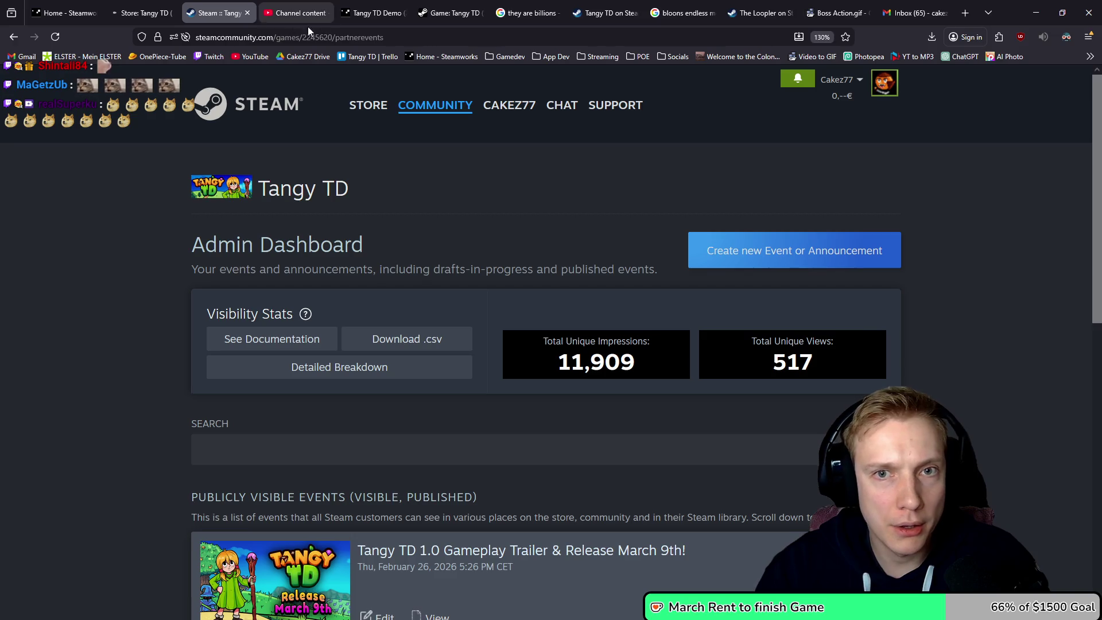
pyautogui.click(613, 13)
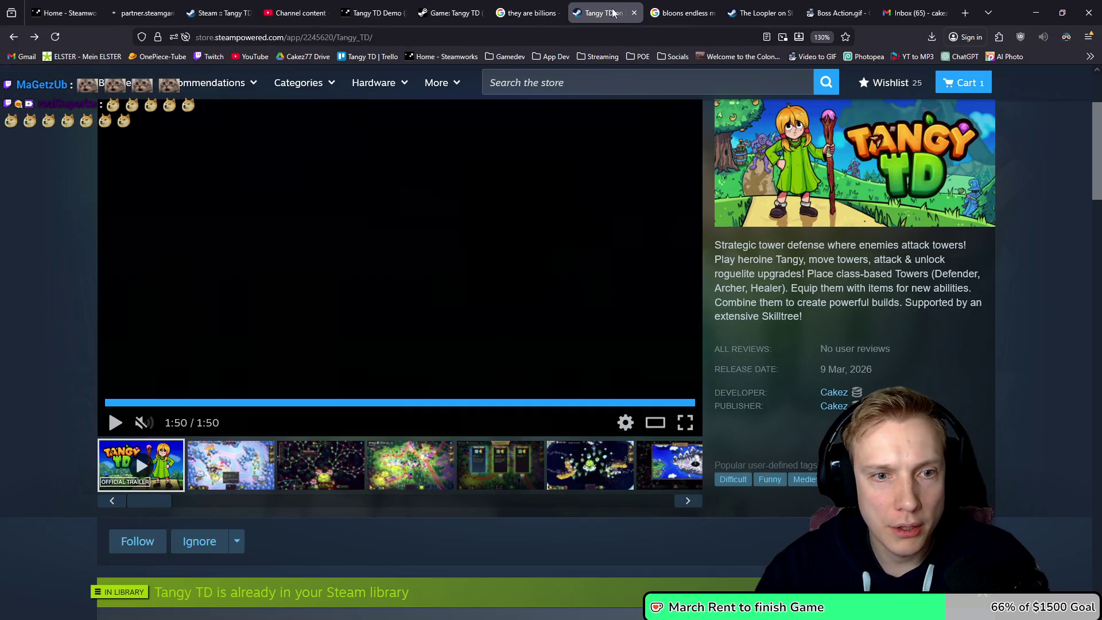
pyautogui.click(51, 38)
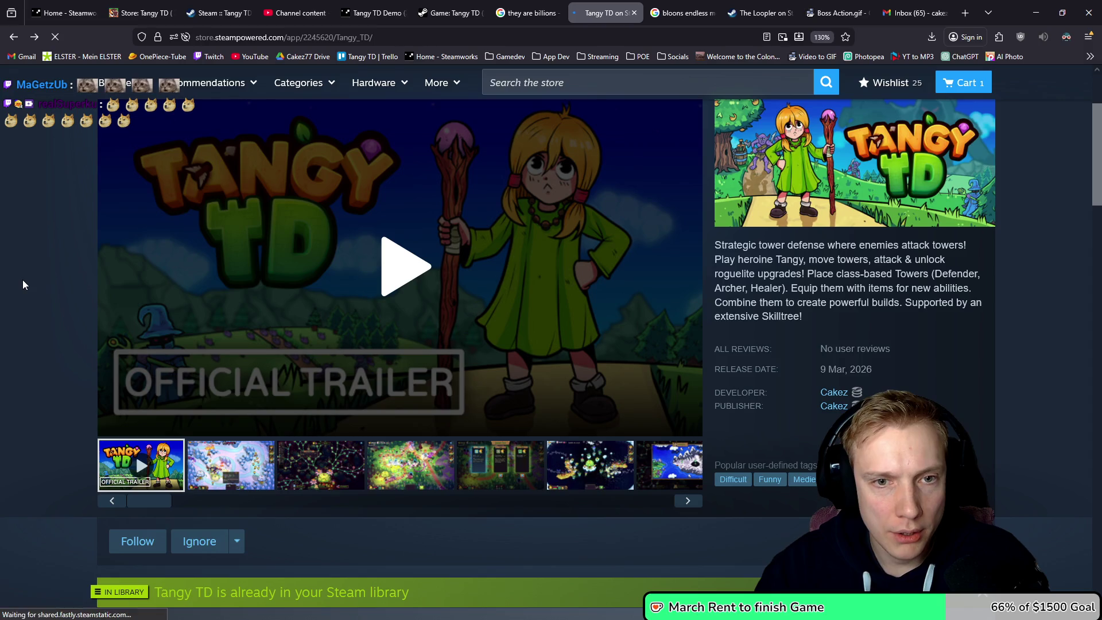
pyautogui.scroll(-10, 26, 259)
pyautogui.scroll(-8, 36, 241)
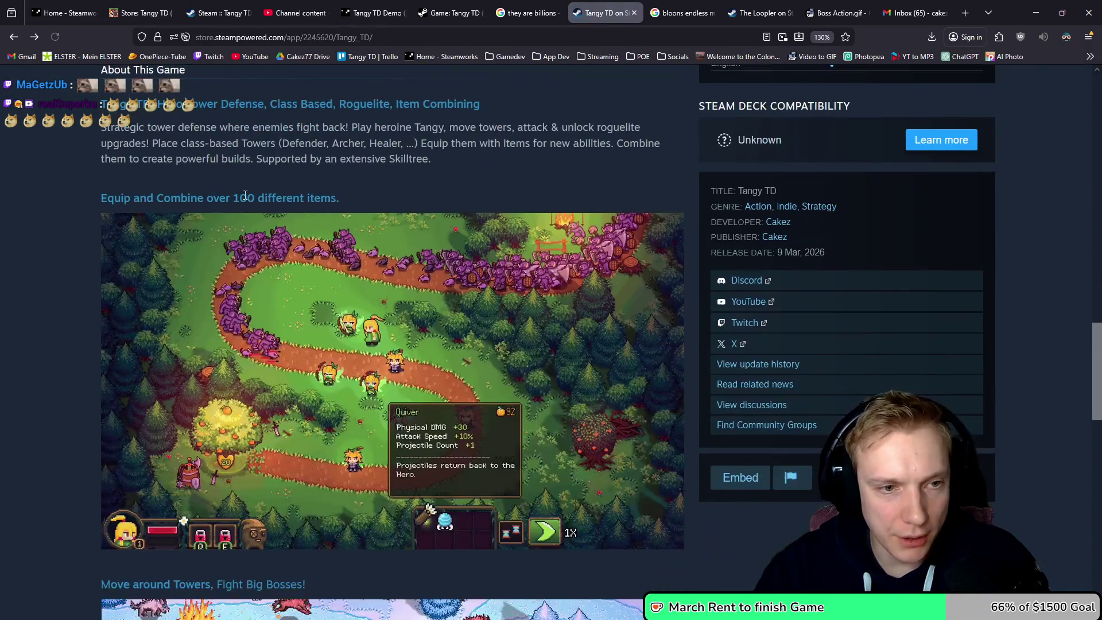
pyautogui.scroll(-4, 198, 359)
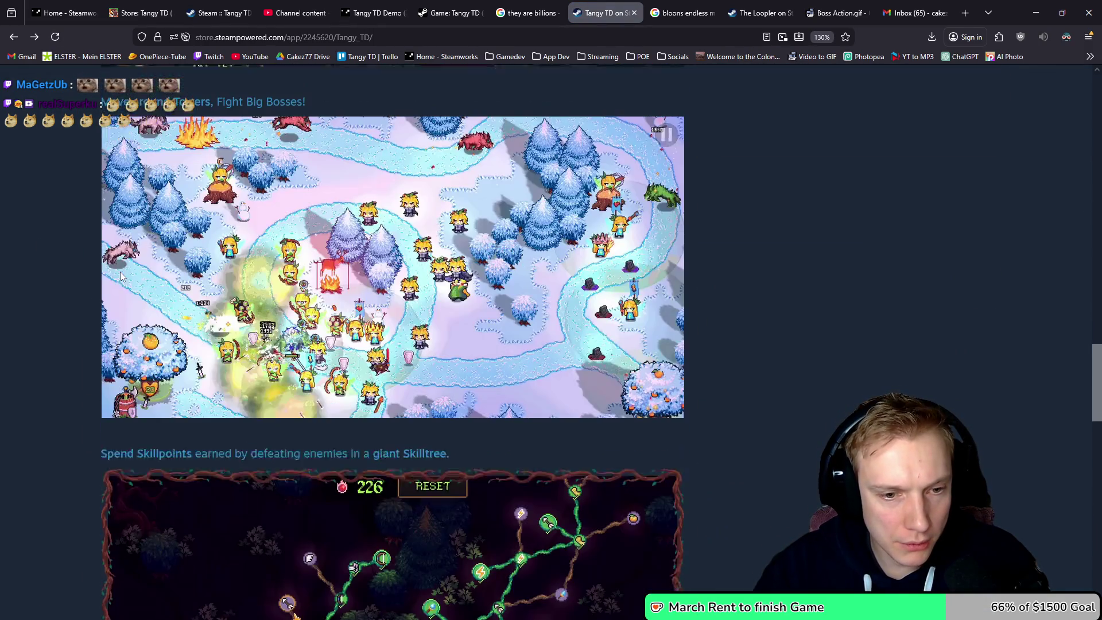
pyautogui.scroll(9, 425, 270)
pyautogui.scroll(-10, 391, 199)
pyautogui.scroll(-5, 402, 199)
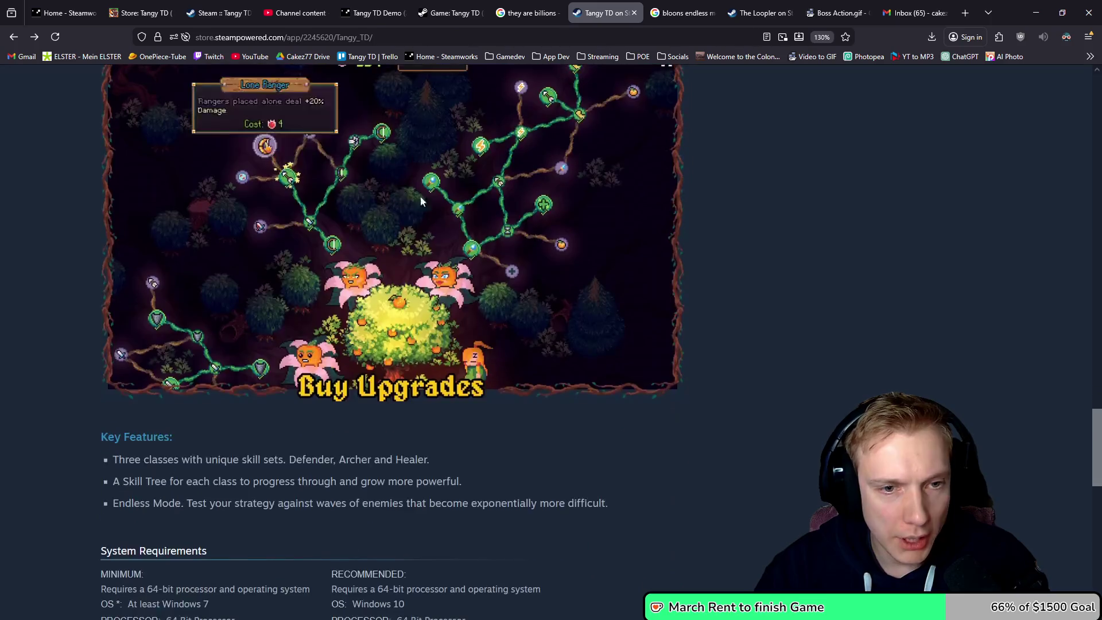
pyautogui.scroll(3, 476, 230)
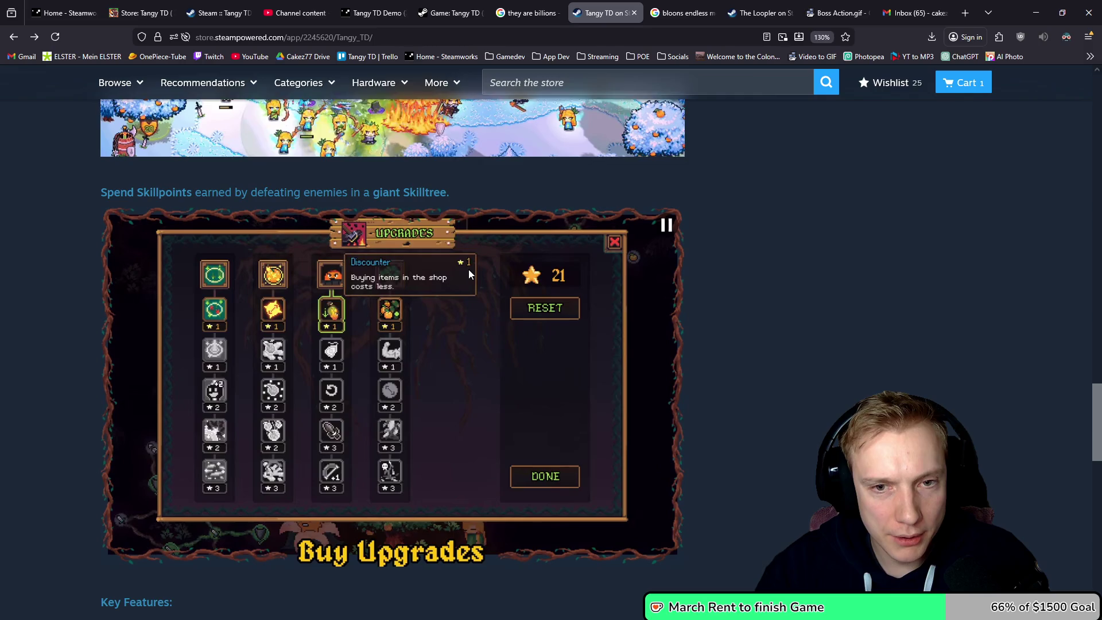
pyautogui.scroll(4, 468, 269)
pyautogui.scroll(-4, 469, 269)
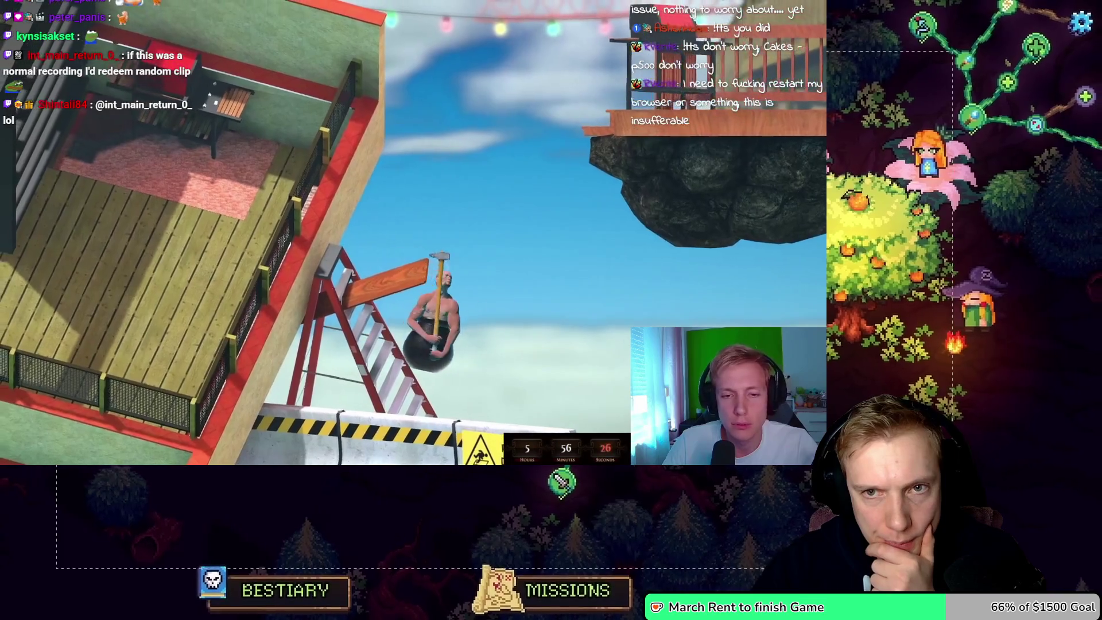
# - Scrub the gameplay recording back to around 00:55
pyautogui.click(577, 591)
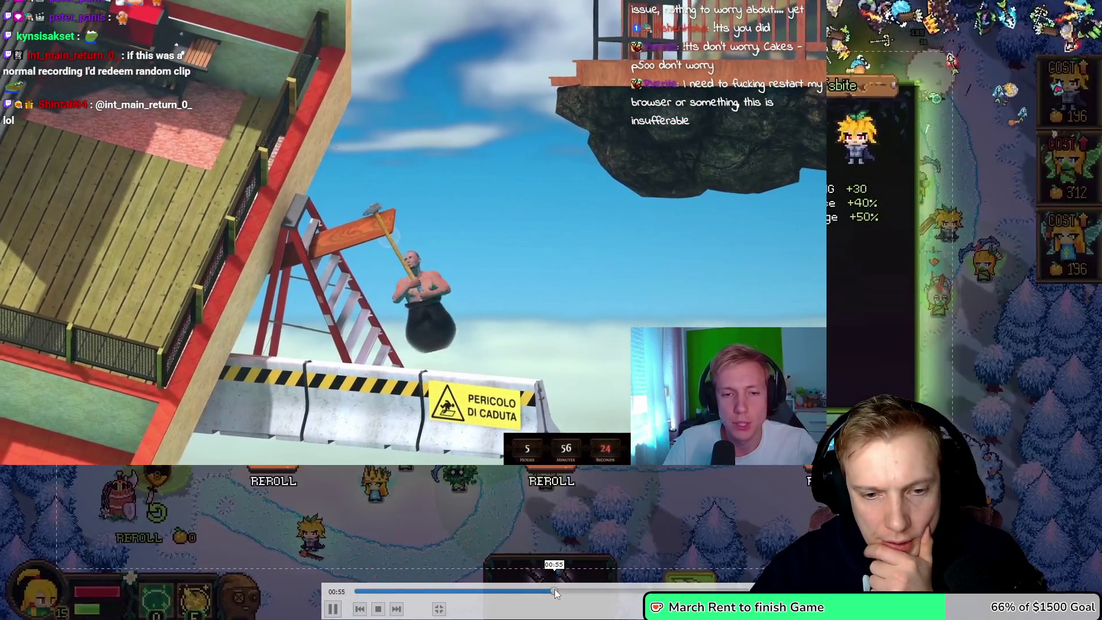
pyautogui.click(555, 589)
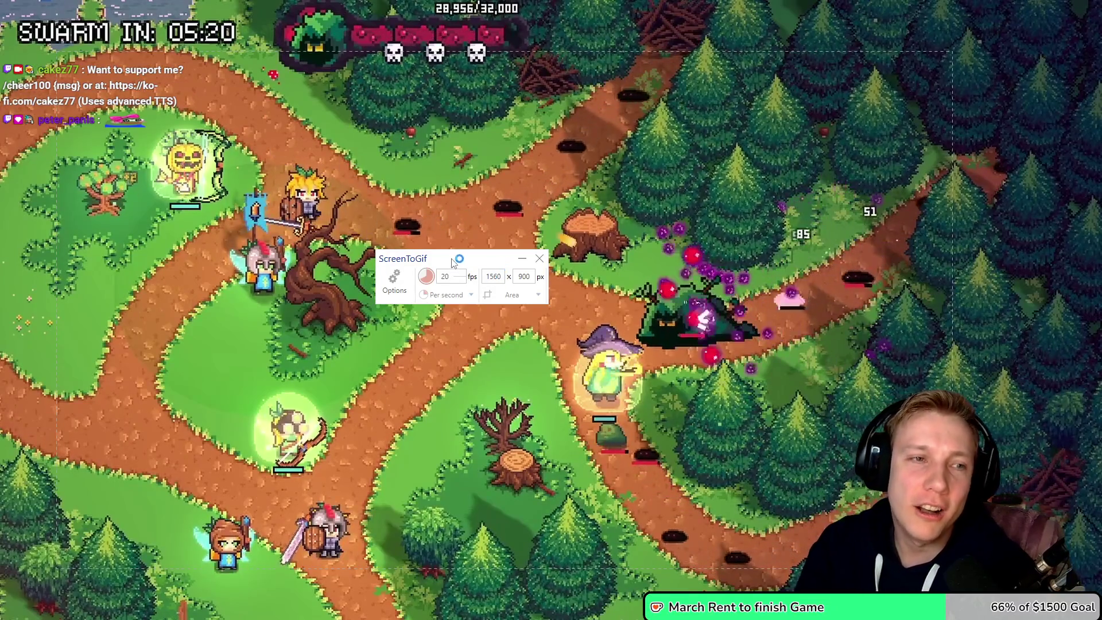
# - Exit fullscreen playback and close the video player
pyautogui.moveTo(396, 594)
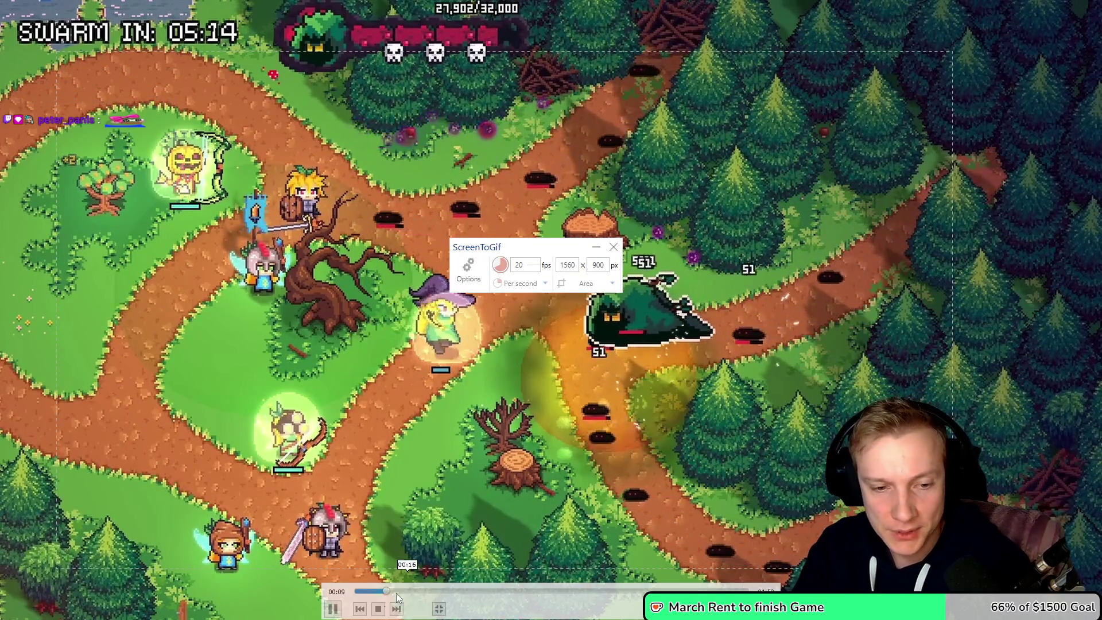
pyautogui.click(439, 610)
pyautogui.hotkey('alt', 'F4')
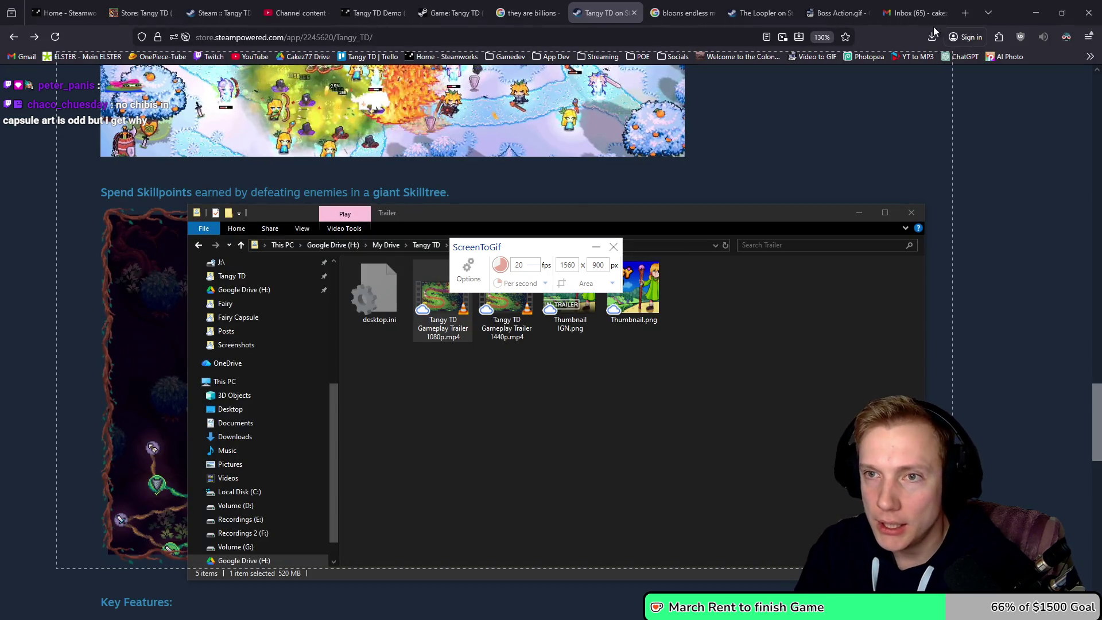
# - Nudge the ScreenToGif recorder window slightly and stop the recording with F8
pyautogui.hotkey('alt', 'Tab')
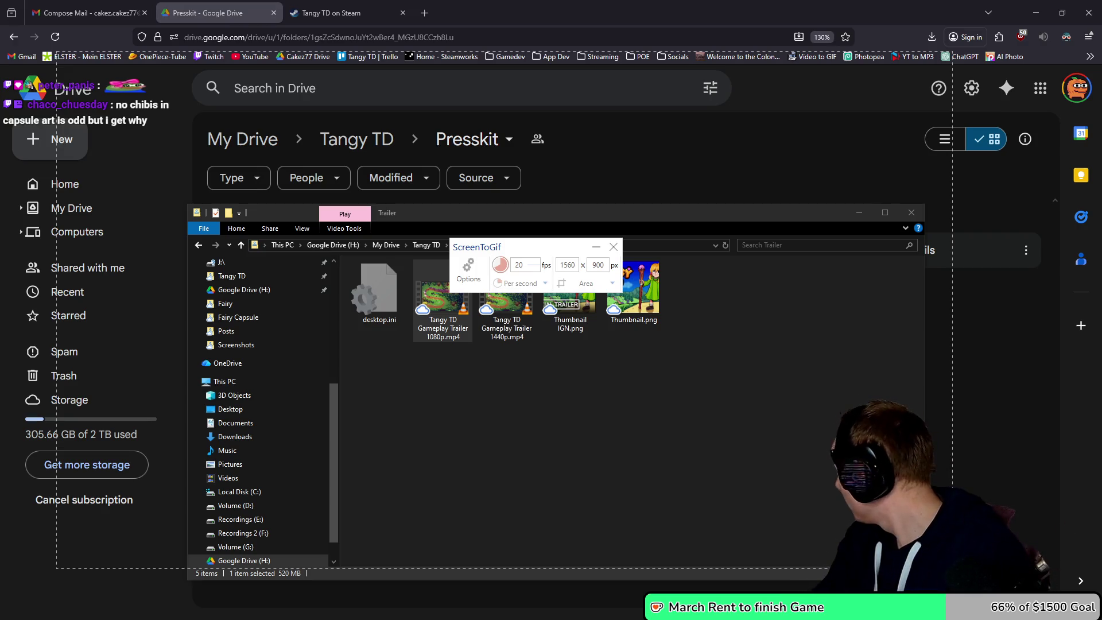
pyautogui.moveTo(538, 241)
pyautogui.mouseDown()
pyautogui.moveTo(683, 238)
pyautogui.moveTo(559, 241)
pyautogui.mouseUp()
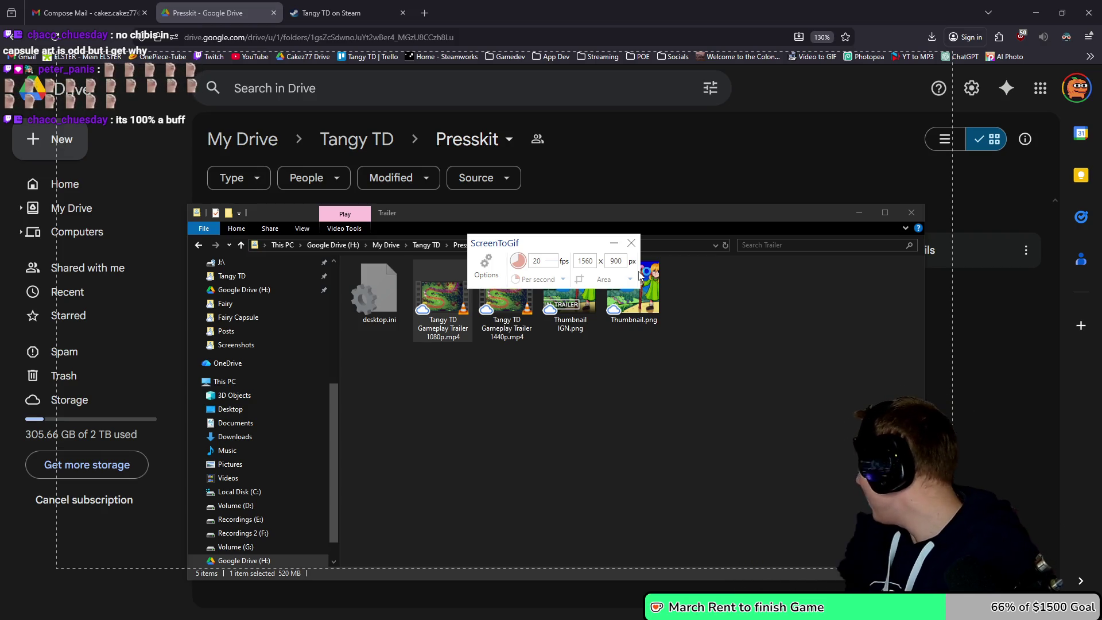
pyautogui.press('F8')
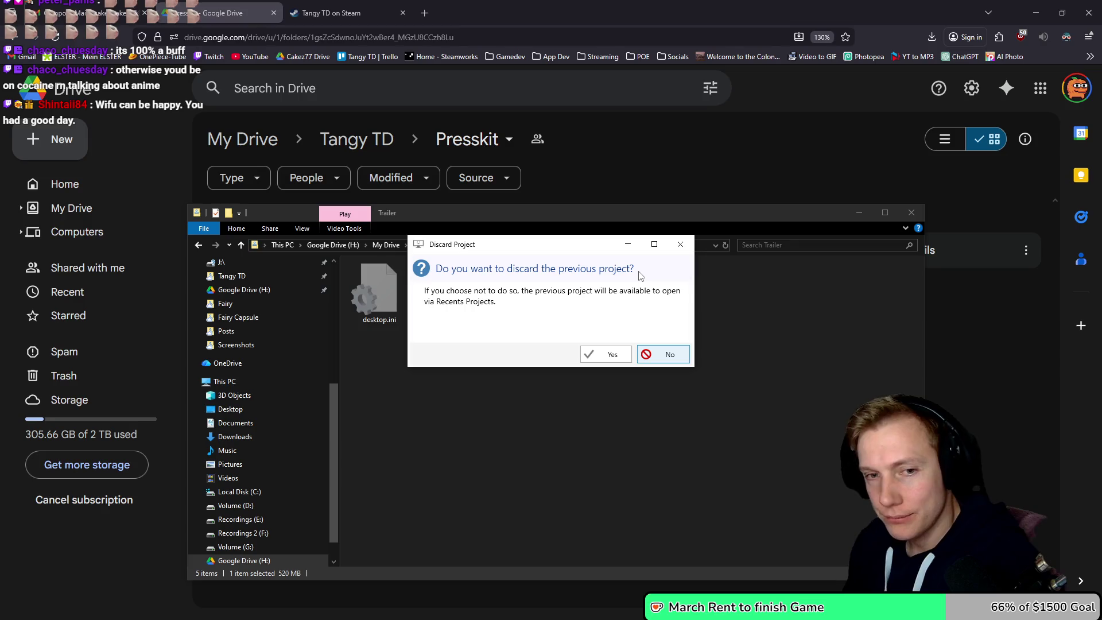
# - Discard the previous project and scroll the new recording's frame strip to its end, past frame 1,150
pyautogui.click(605, 354)
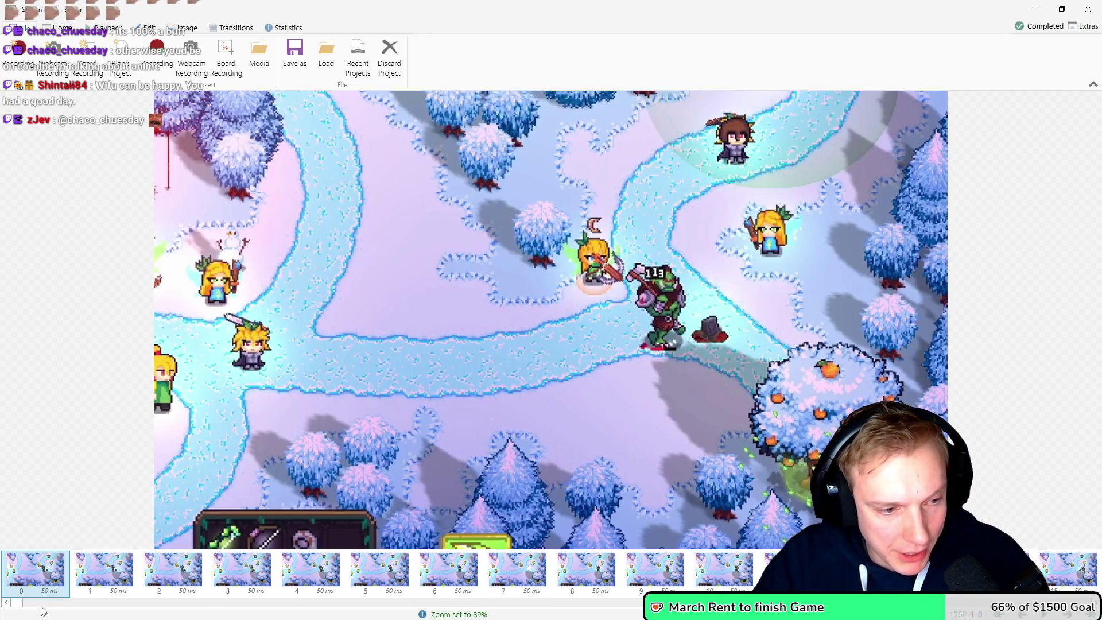
pyautogui.moveTo(20, 603)
pyautogui.mouseDown()
pyautogui.moveTo(947, 603)
pyautogui.moveTo(930, 602)
pyautogui.mouseUp()
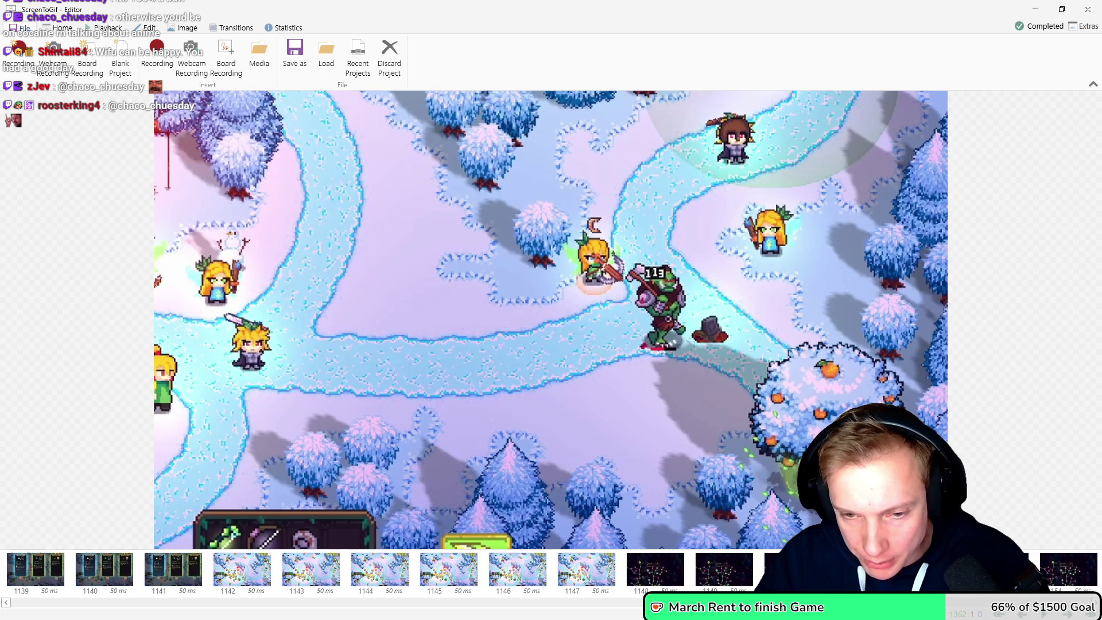
pyautogui.click(594, 572)
pyautogui.hotkey('shift', 'End')
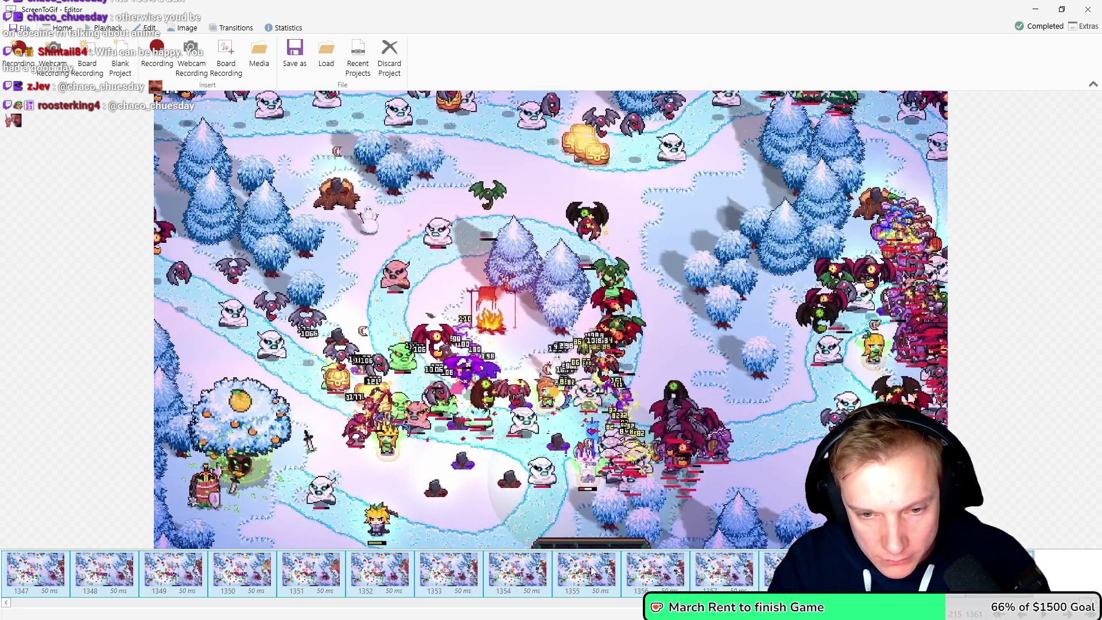
pyautogui.press('Delete')
pyautogui.press('Return')
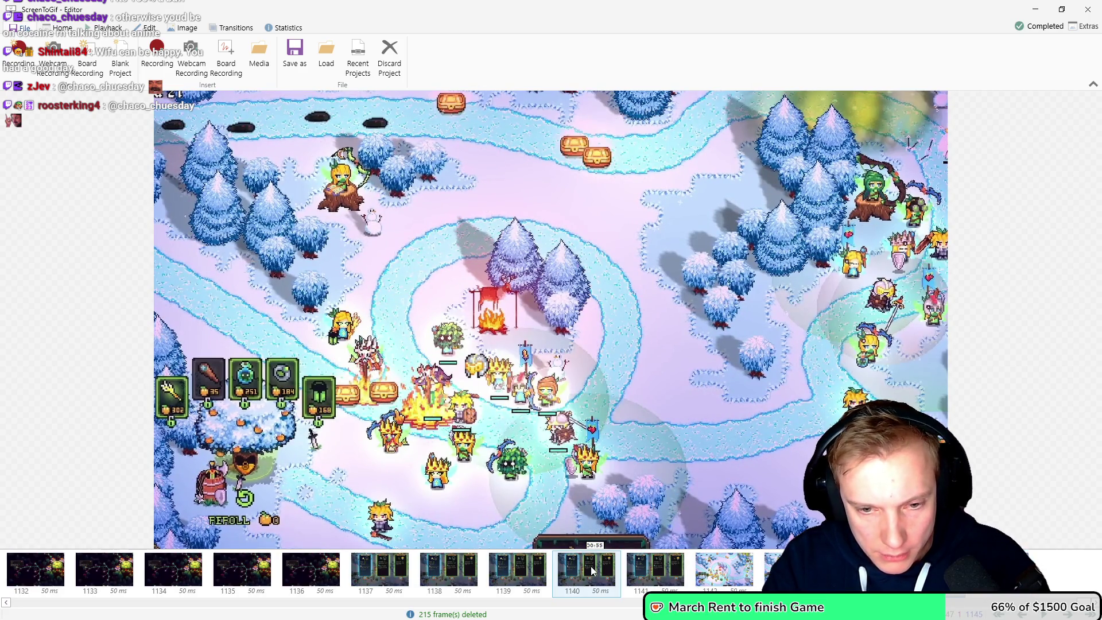
pyautogui.press('Left')
pyautogui.press('Left')
pyautogui.press('Left')
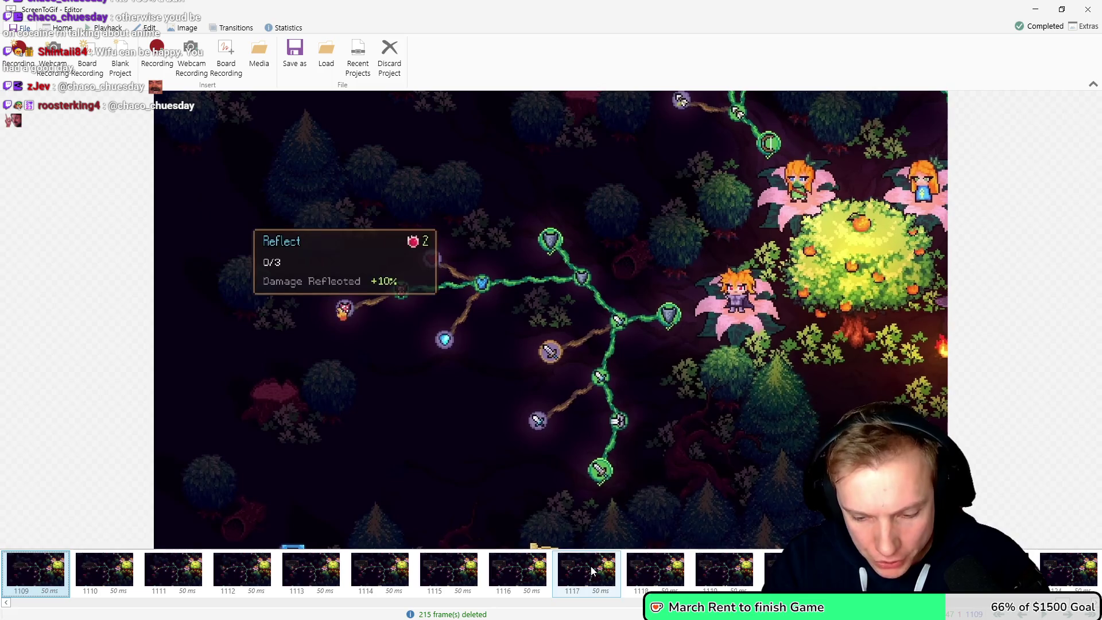
pyautogui.press('Home')
pyautogui.press('space')
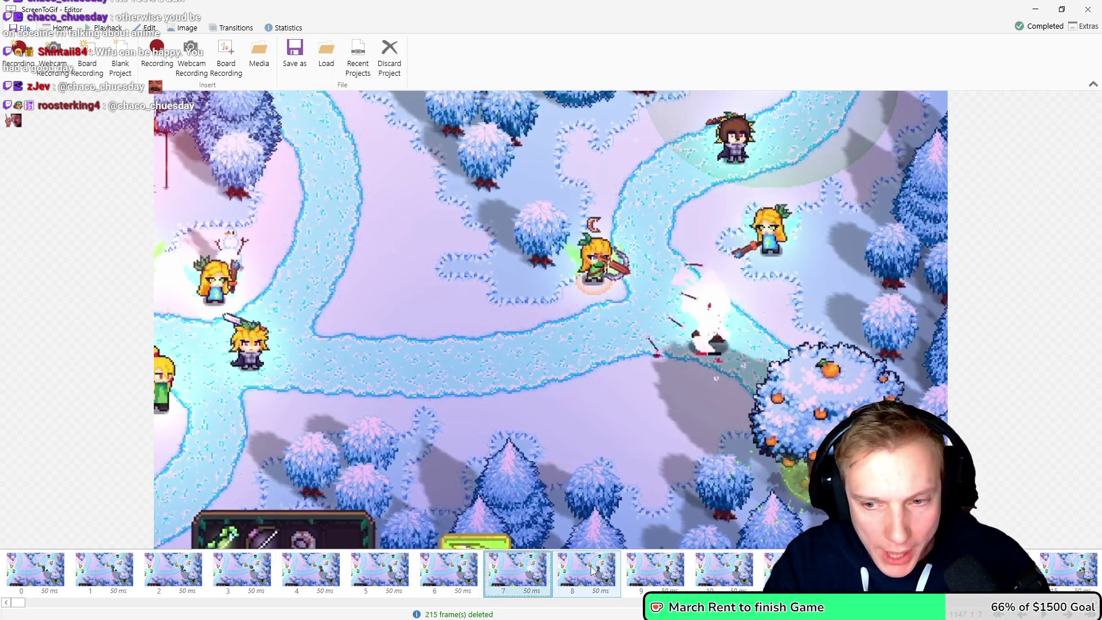
pyautogui.hotkey('ctrl', 'z')
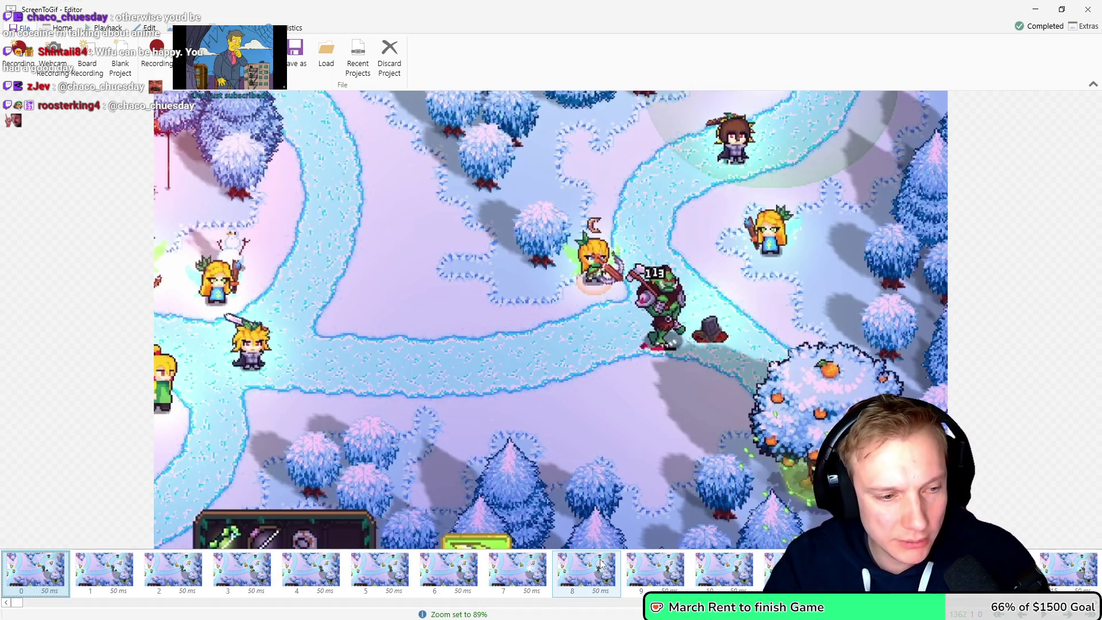
pyautogui.press('space')
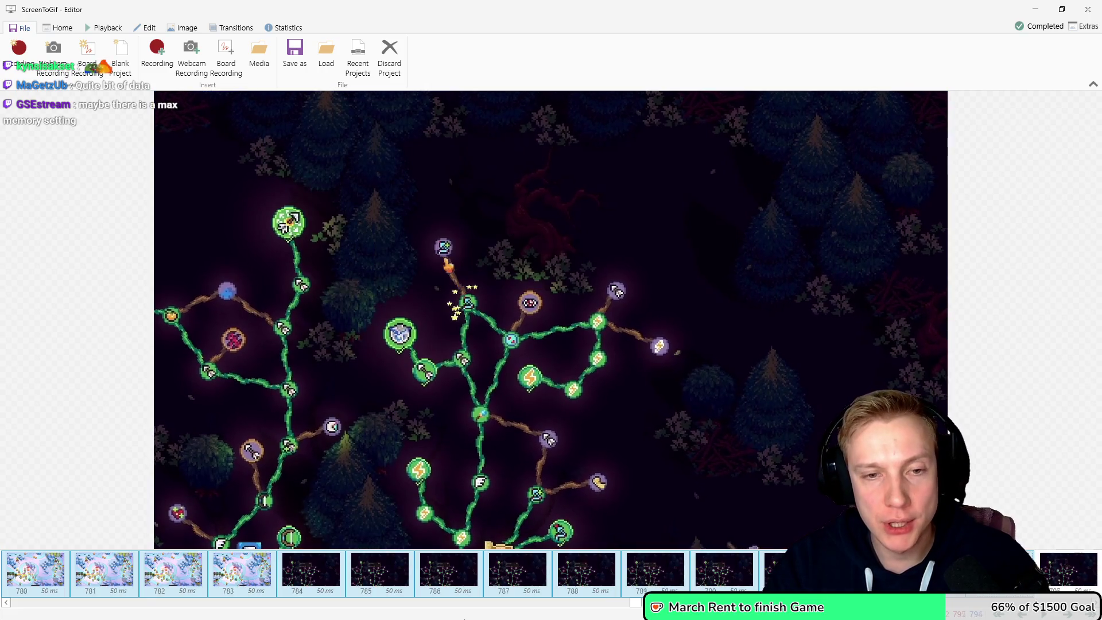
pyautogui.click(445, 247)
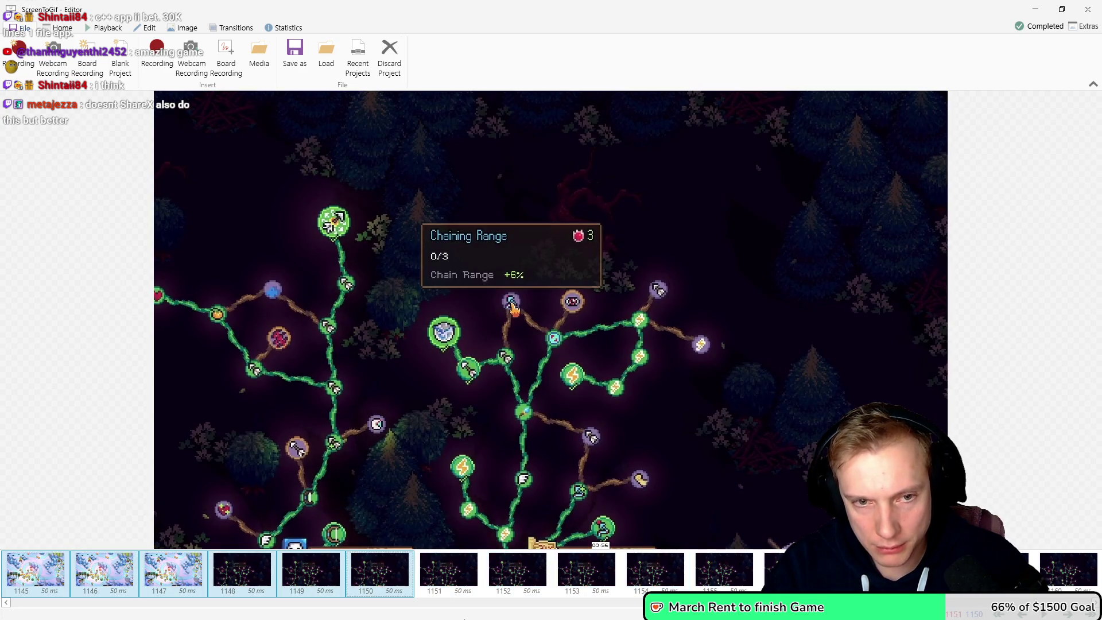
# - Delete frames 1145–1150, preview the cut, then delete 87 more frames
pyautogui.press('Delete')
pyautogui.press('Return')
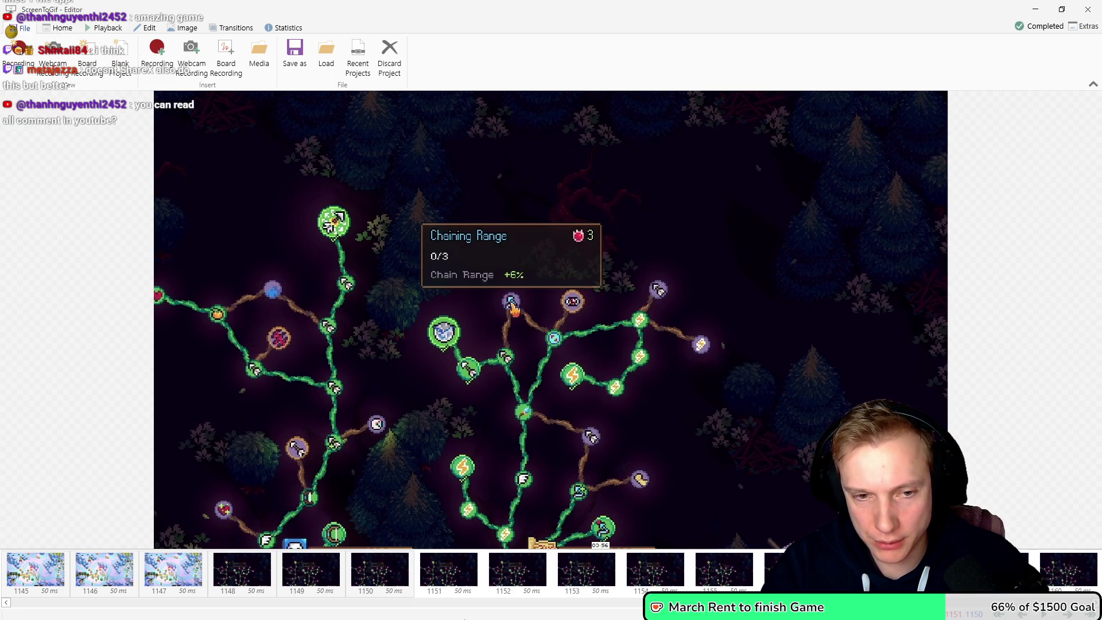
pyautogui.press('space')
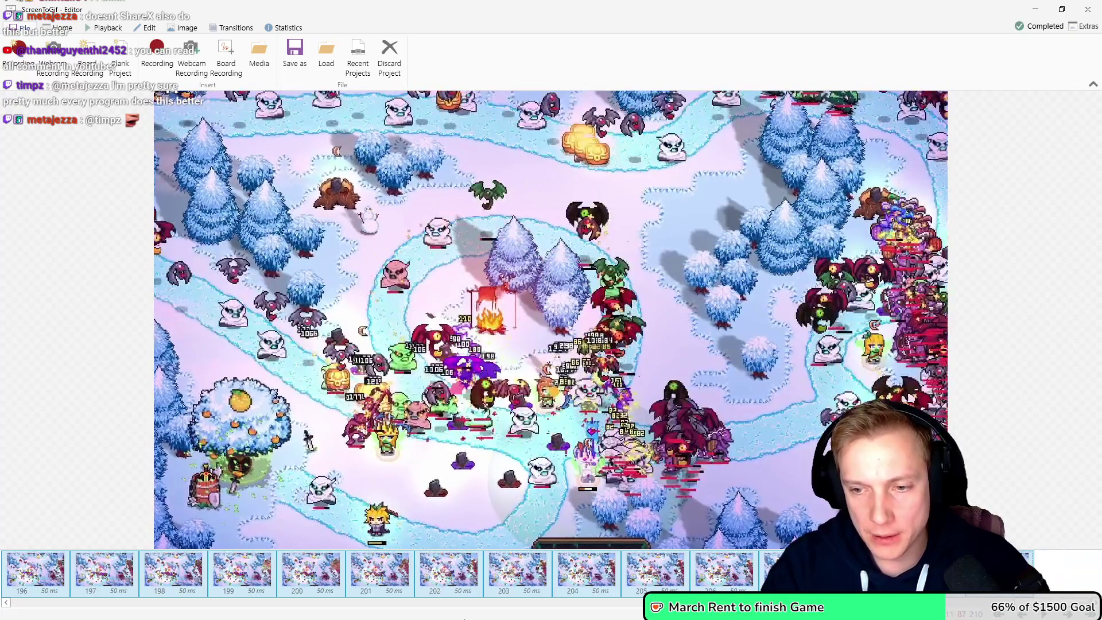
pyautogui.press('Delete')
pyautogui.press('Return')
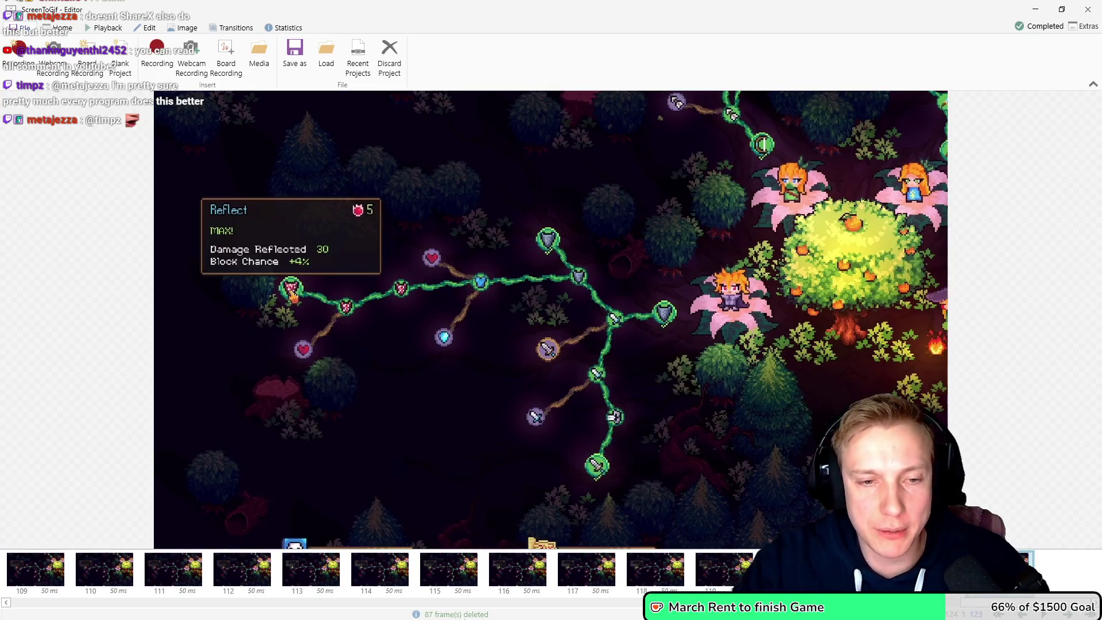
# - Export all 124 frames of the skill-tree clip as a GIF into Steam Images\GIFs
pyautogui.click(294, 54)
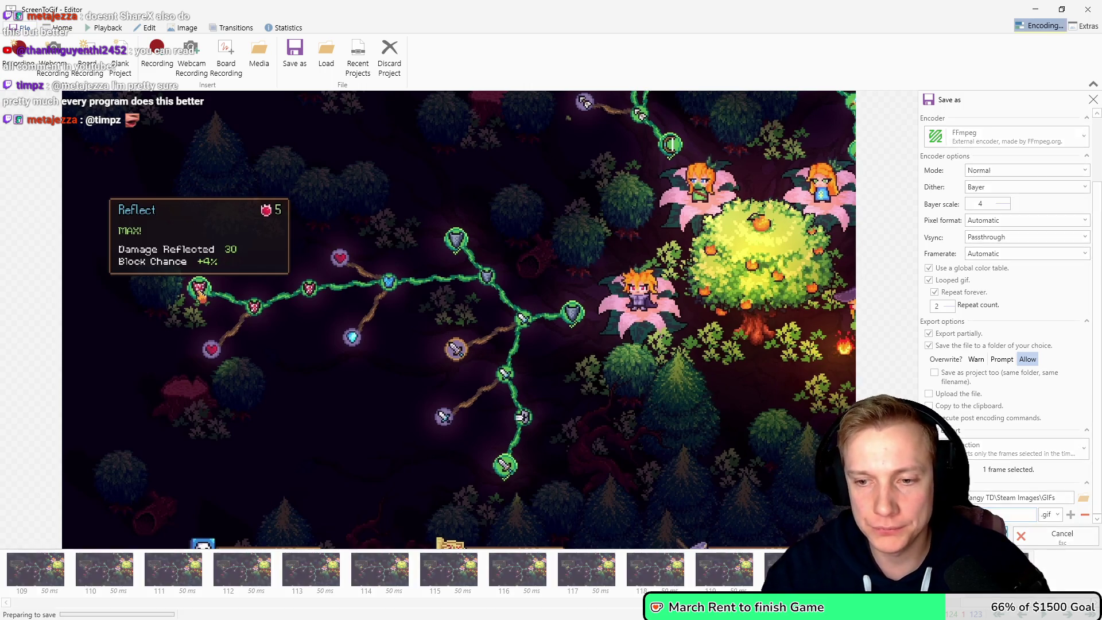
pyautogui.press('Return')
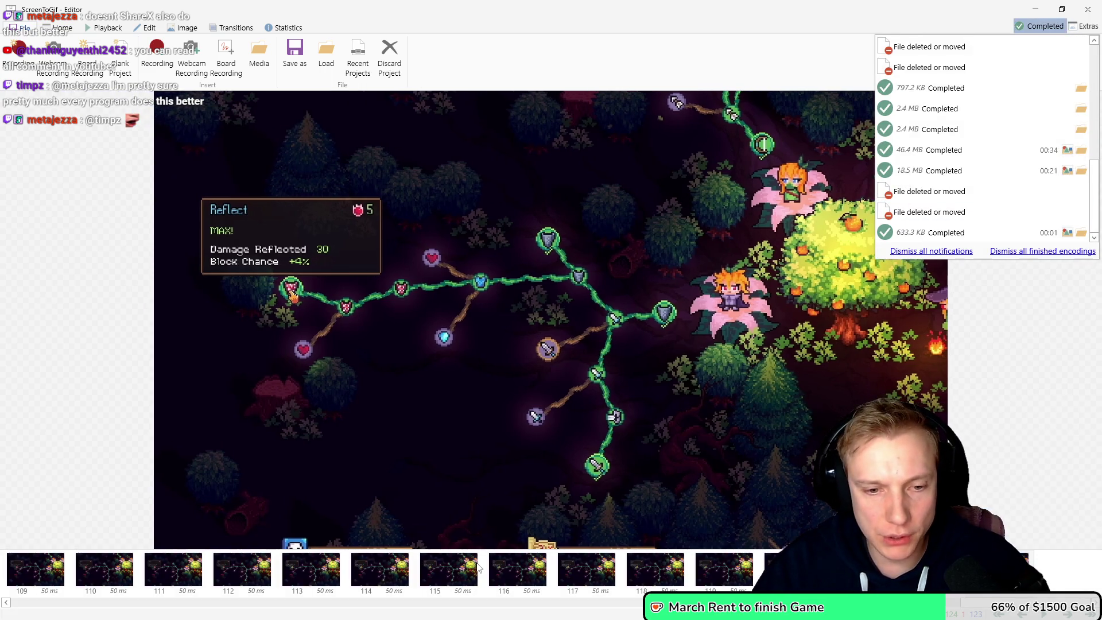
pyautogui.click(478, 567)
pyautogui.hotkey('ctrl', 's')
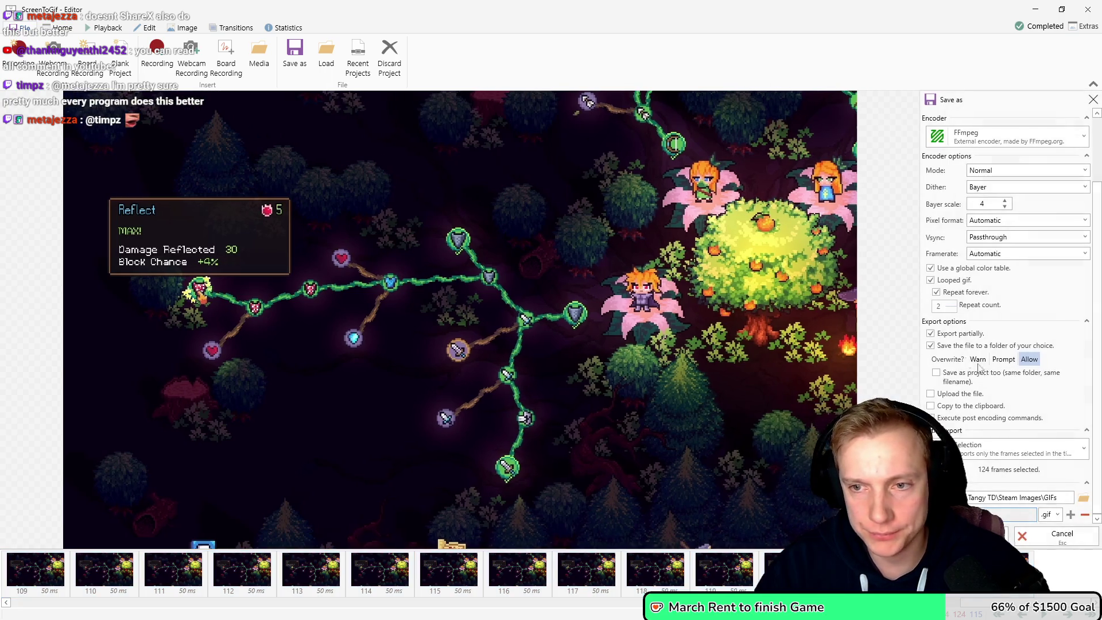
pyautogui.press('Return')
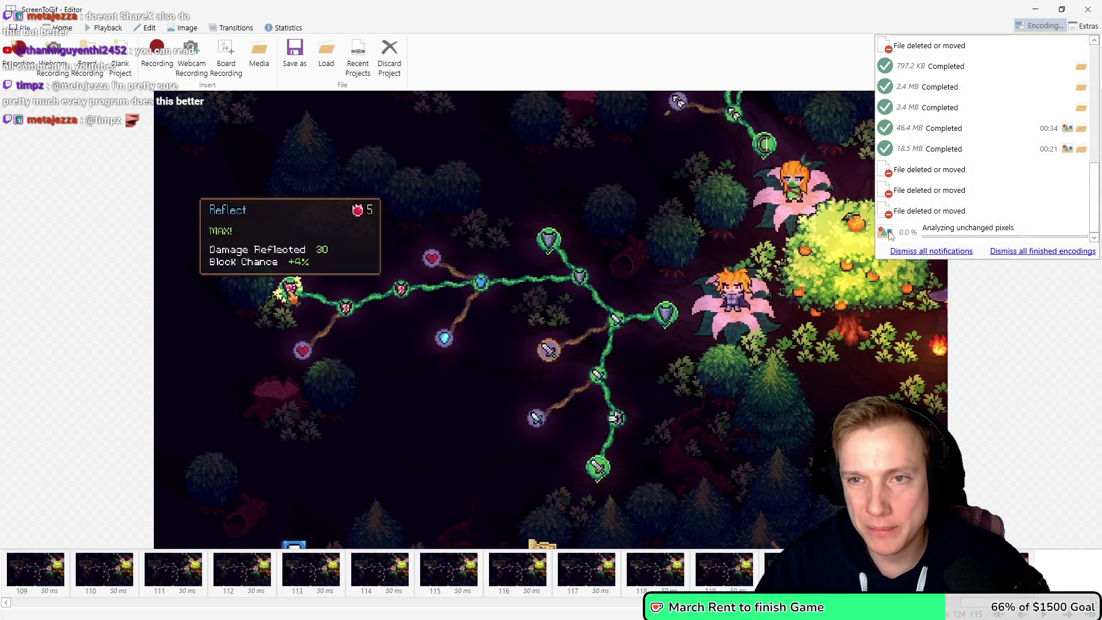
pyautogui.click(756, 273)
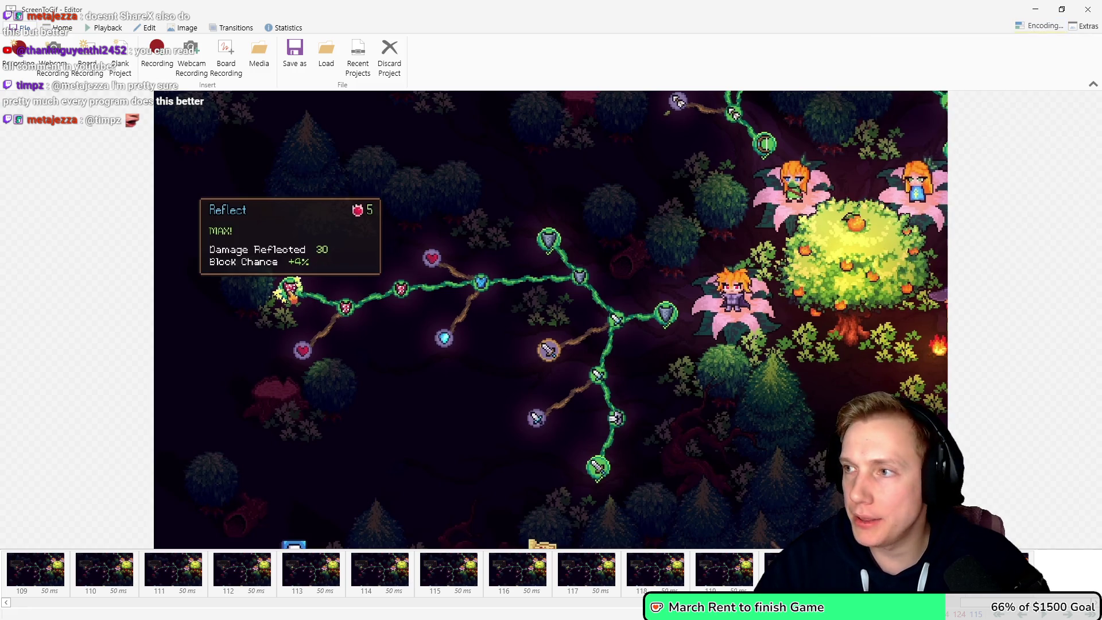
# - Bring up the ezgif GIF to MP4 converter page in the browser
pyautogui.hotkey('alt', 'Tab')
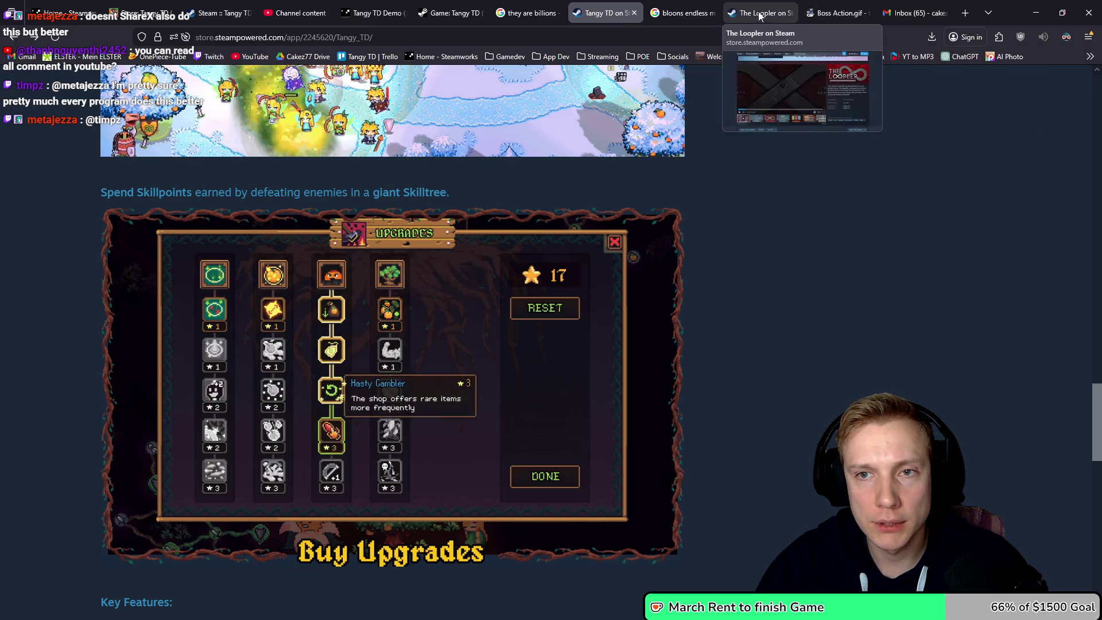
pyautogui.hotkey('alt', 'Tab')
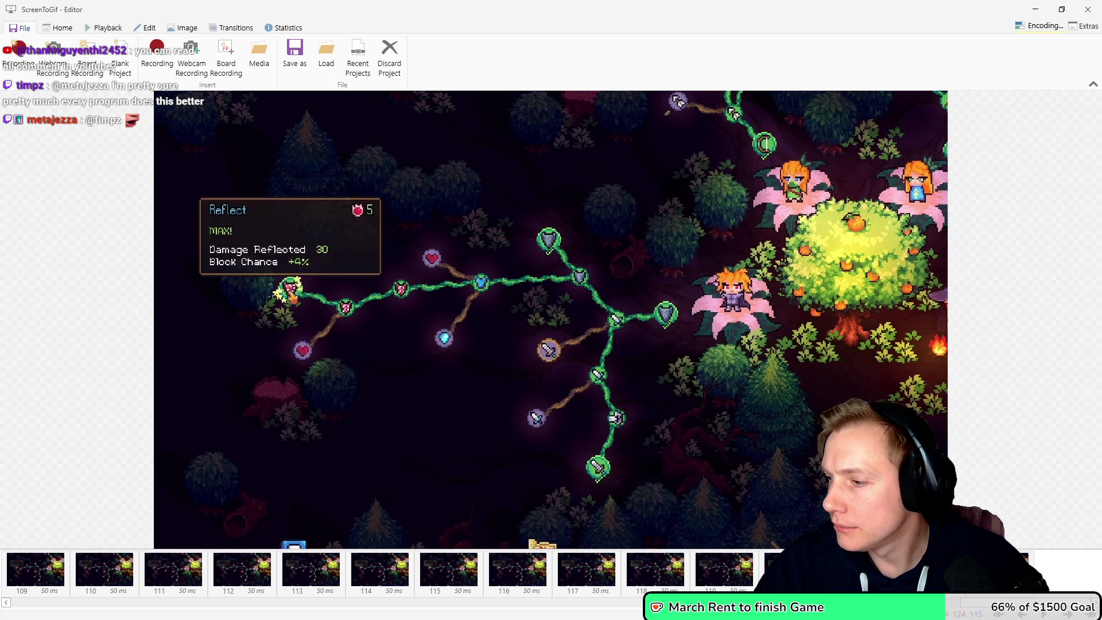
pyautogui.hotkey('alt', 'Tab')
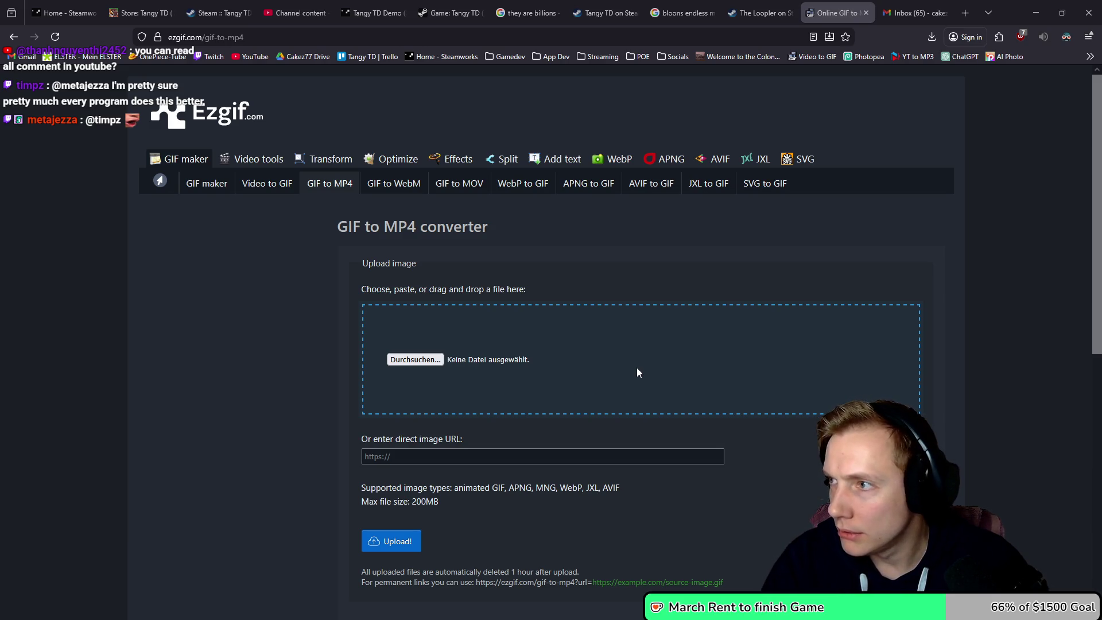
# - Browse for a GIF on ezgif's GIF to MP4 page, going up to the Tangy TD folder
pyautogui.click(637, 369)
pyautogui.hotkey('alt', 'Up')
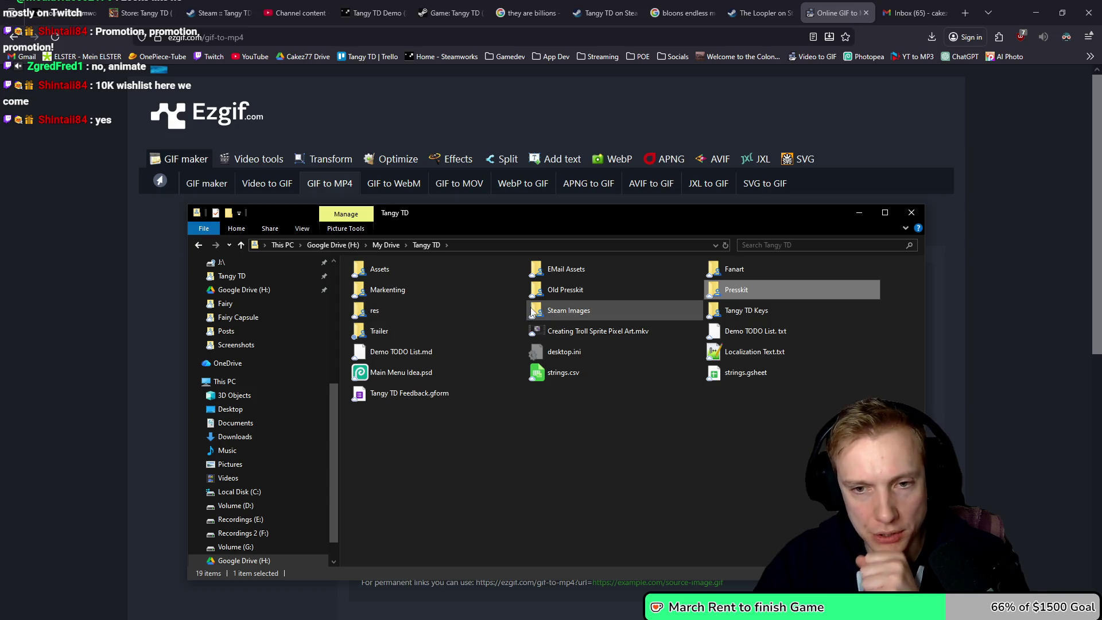
# - Paste Skilltree.gif into the Steam Images > GIFs > Fairy folder
pyautogui.click(547, 313)
pyautogui.doubleClick(547, 313)
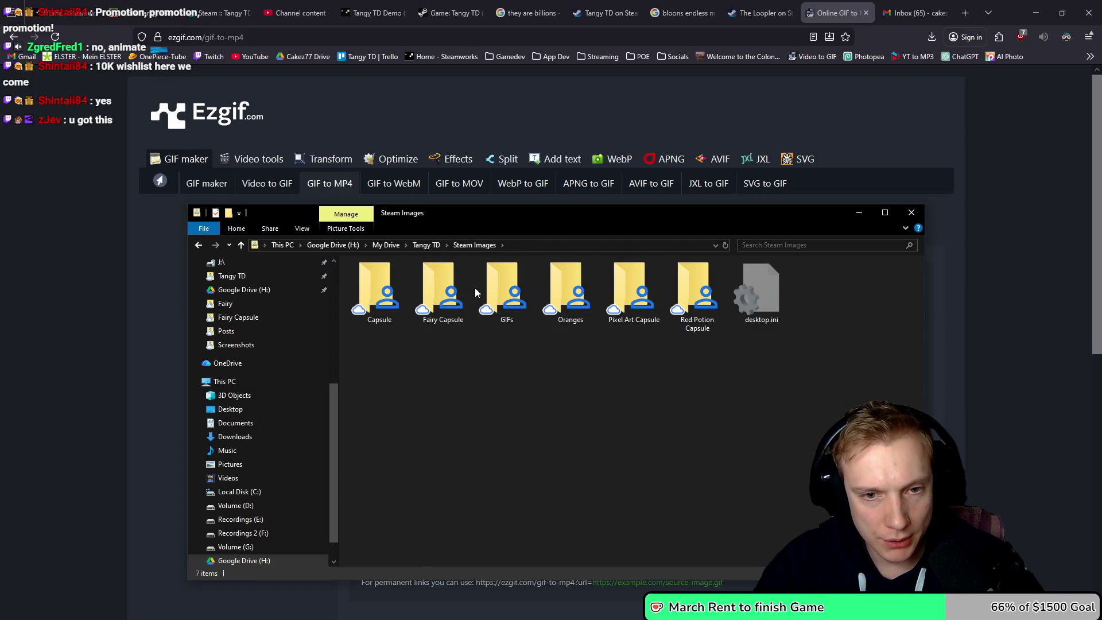
pyautogui.doubleClick(501, 284)
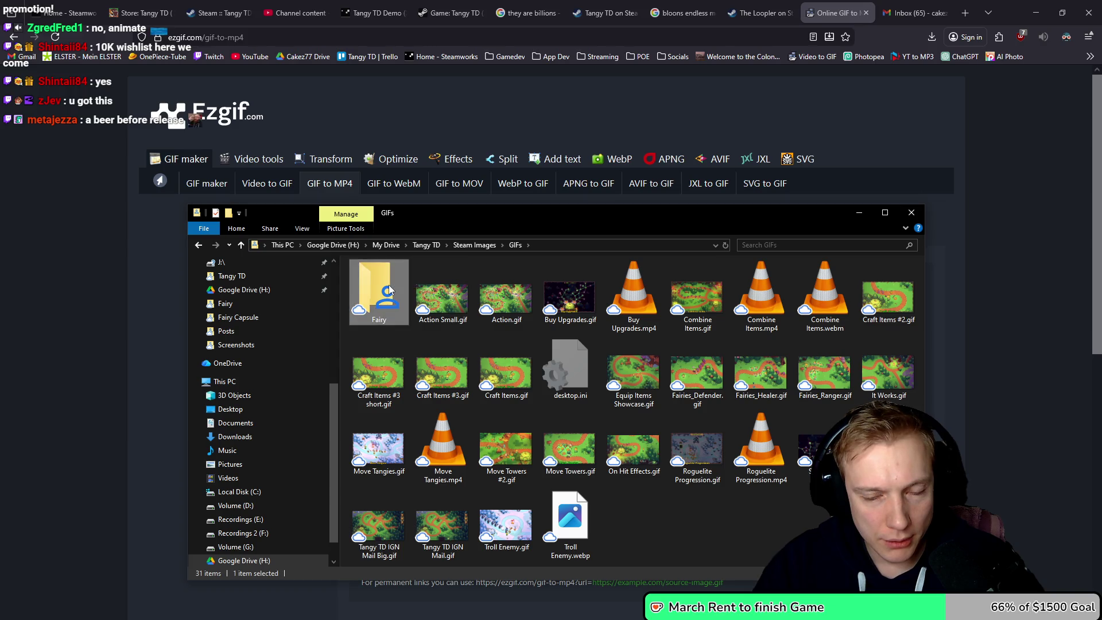
pyautogui.doubleClick(388, 285)
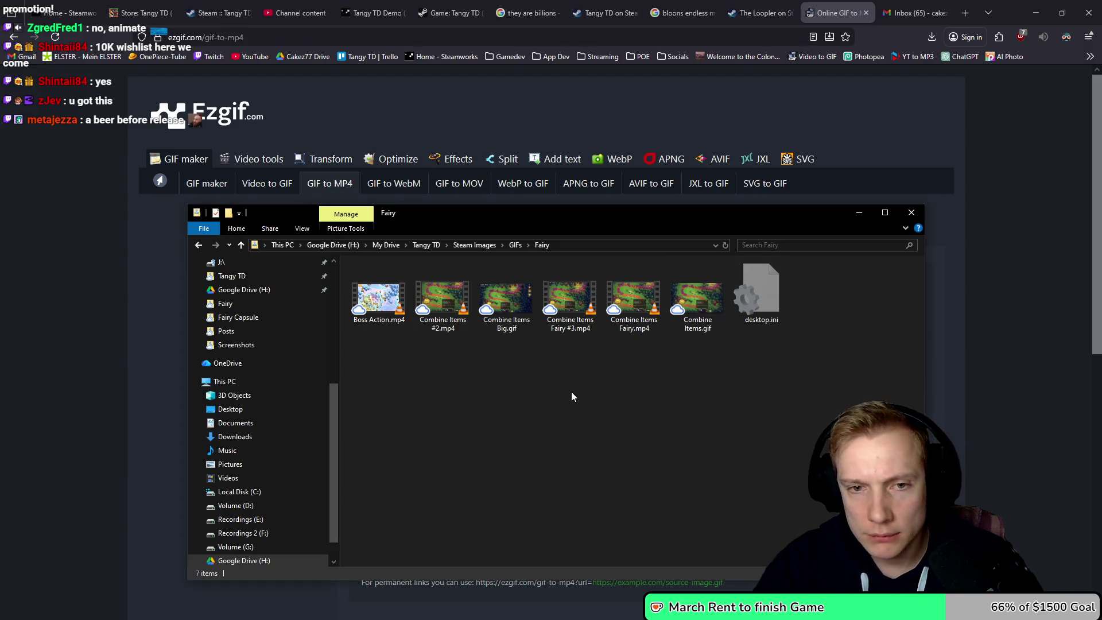
pyautogui.click(517, 245)
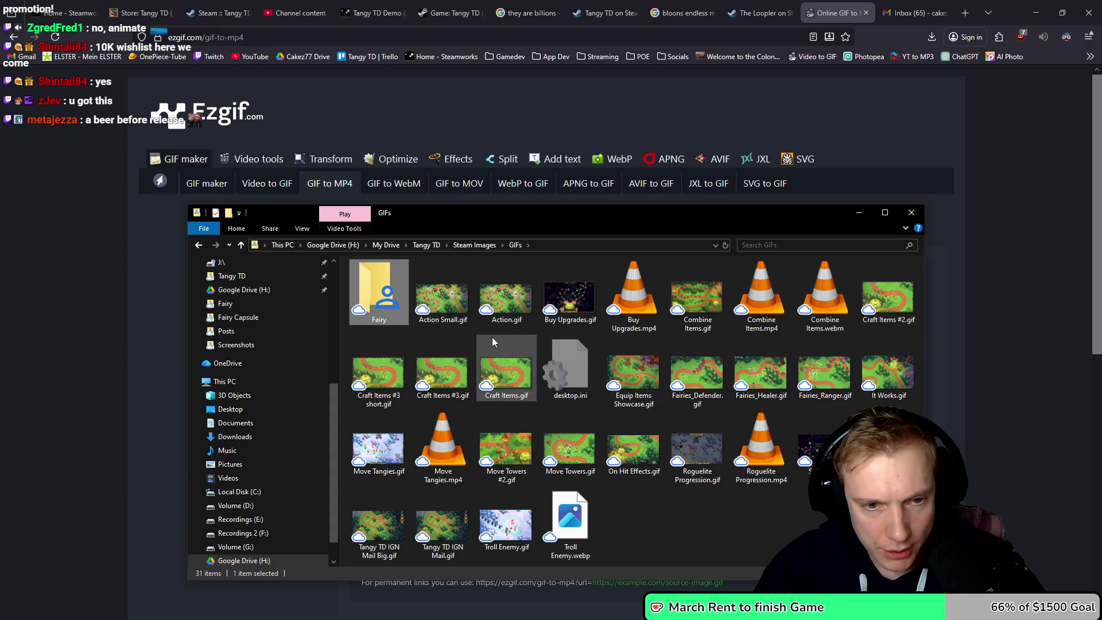
pyautogui.click(812, 447)
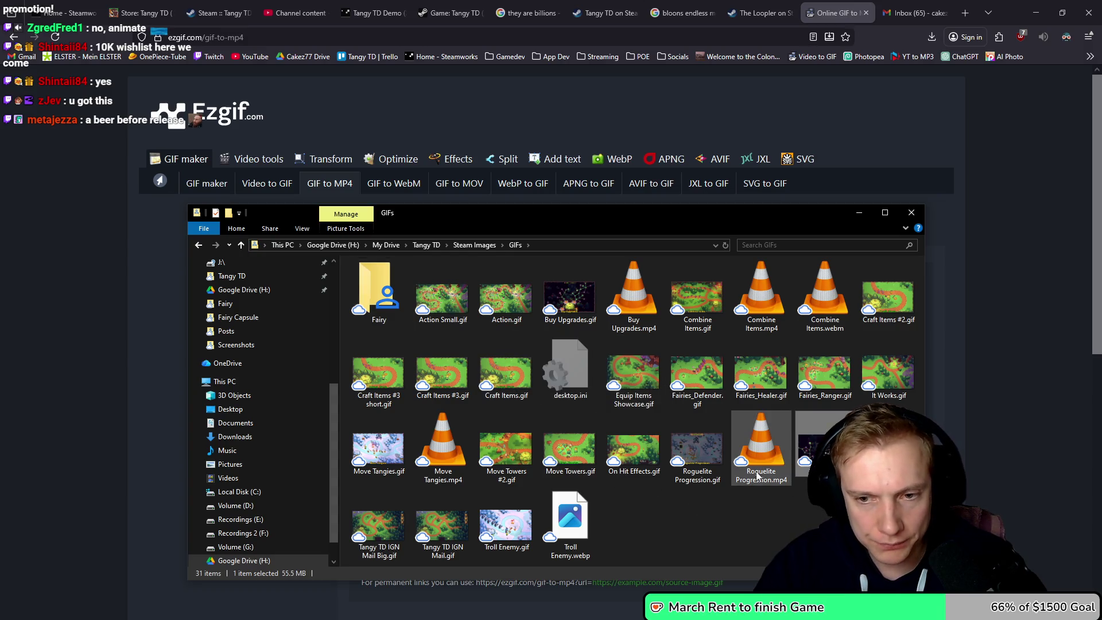
pyautogui.doubleClick(370, 287)
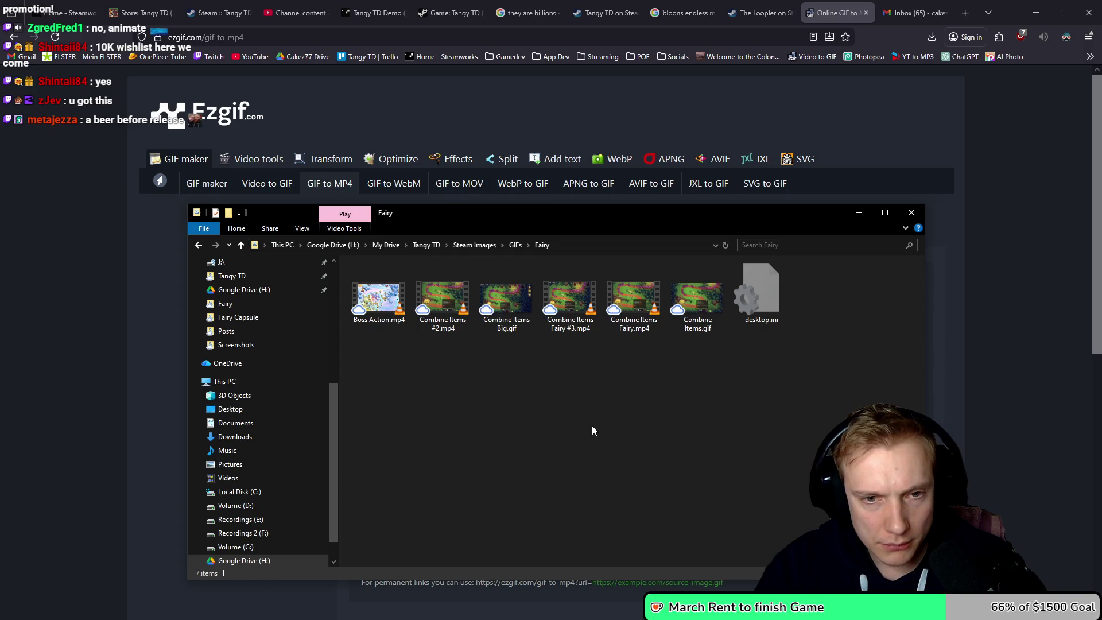
pyautogui.hotkey('ctrl', 'v')
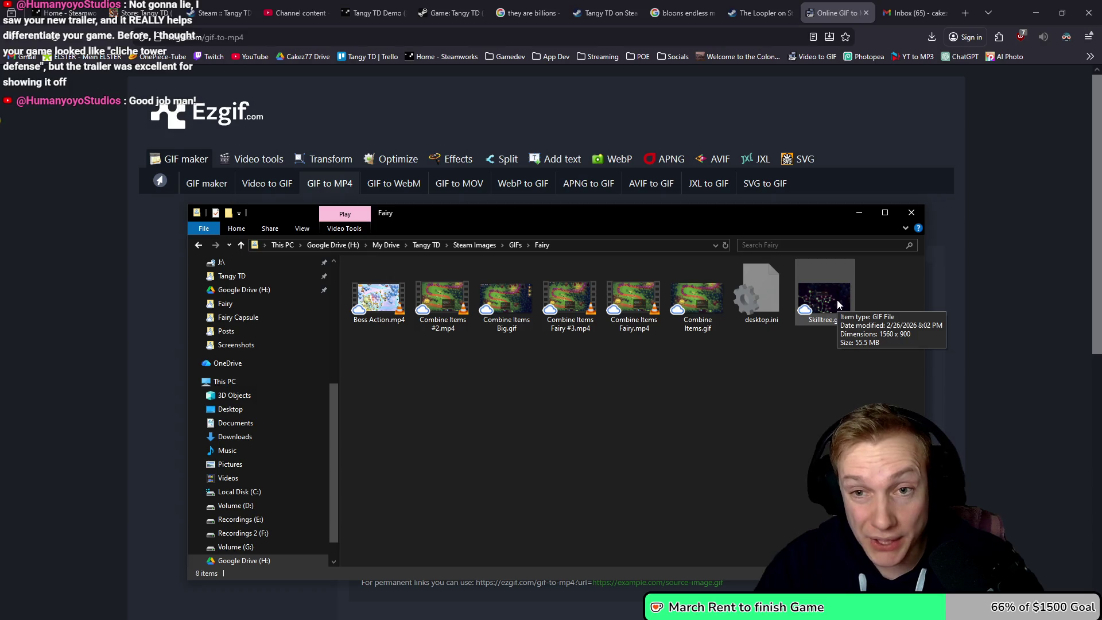
pyautogui.moveTo(633, 216)
pyautogui.mouseDown()
pyautogui.moveTo(622, 243)
pyautogui.moveTo(630, 440)
pyautogui.mouseUp()
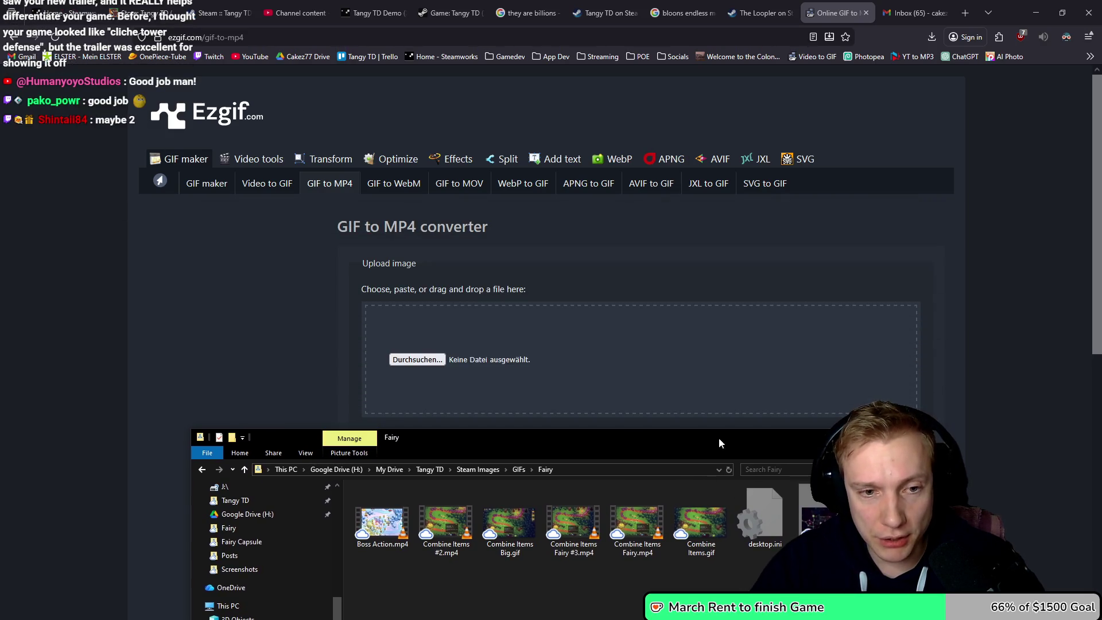
# - Upload Skilltree.gif to ezgif's GIF to MP4 converter, then switch to YouTube Studio's video list
pyautogui.moveTo(700, 522); pyautogui.dragTo(416, 356)
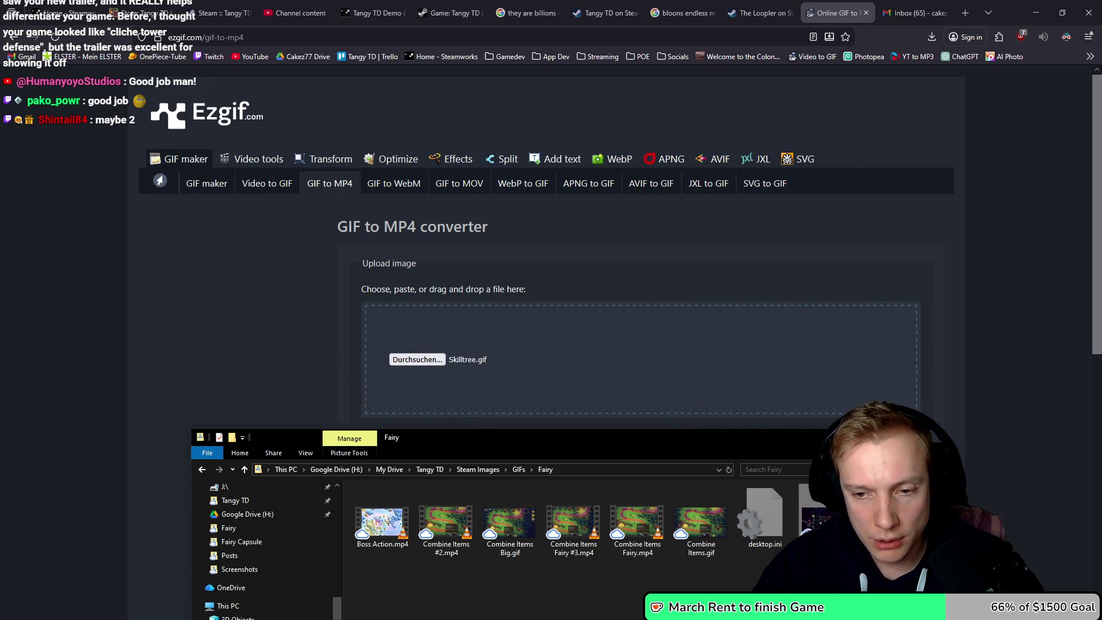
pyautogui.click(307, 303)
pyautogui.scroll(-3, 292, 300)
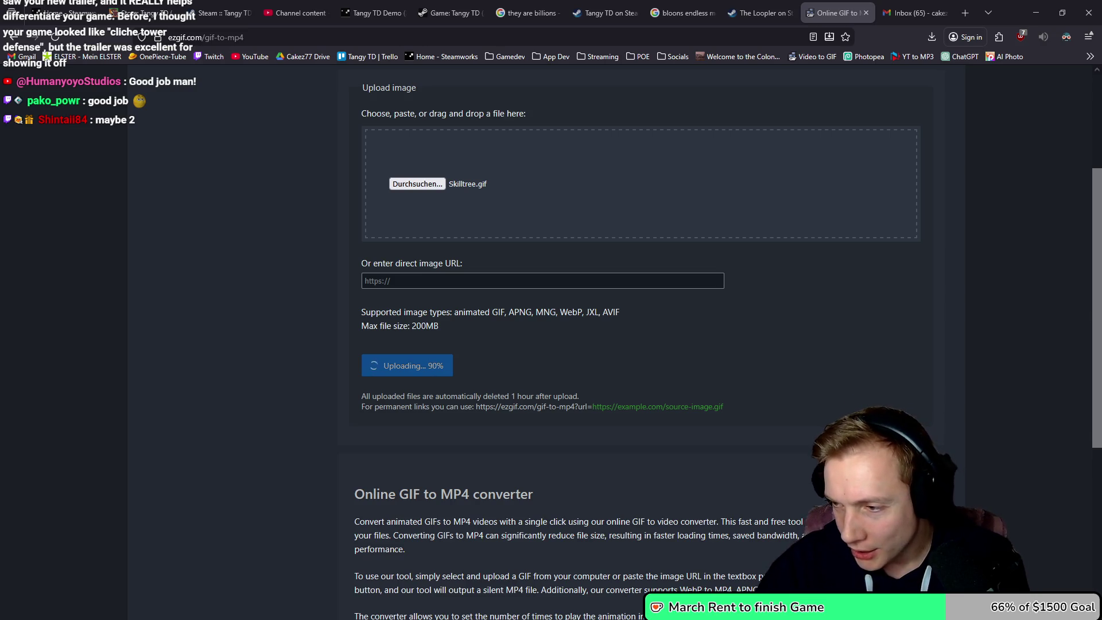
pyautogui.hotkey('alt', 'Tab')
pyautogui.hotkey('alt', 'Tab')
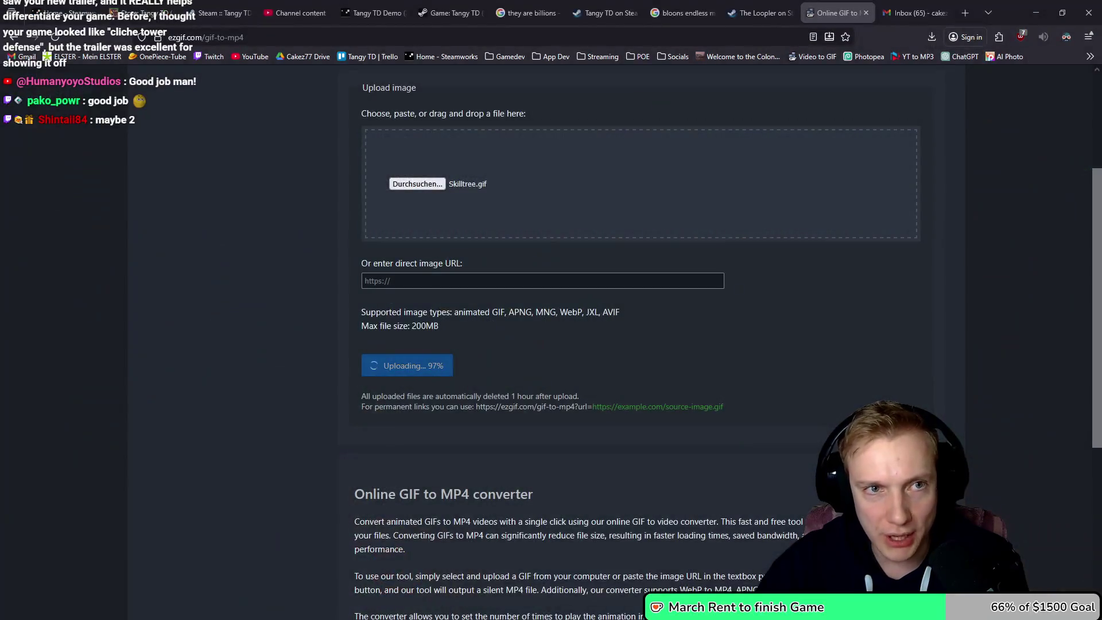
pyautogui.click(321, 7)
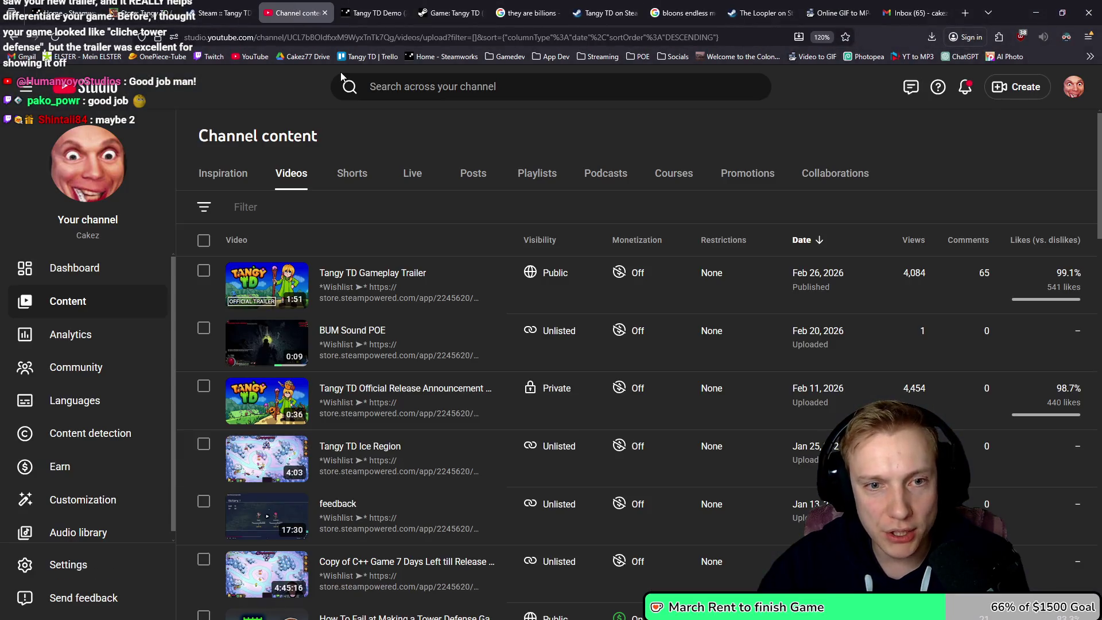
# - Review the Tangy TD Gameplay Trailer's view analytics, then go back to the channel content list
pyautogui.click(360, 296)
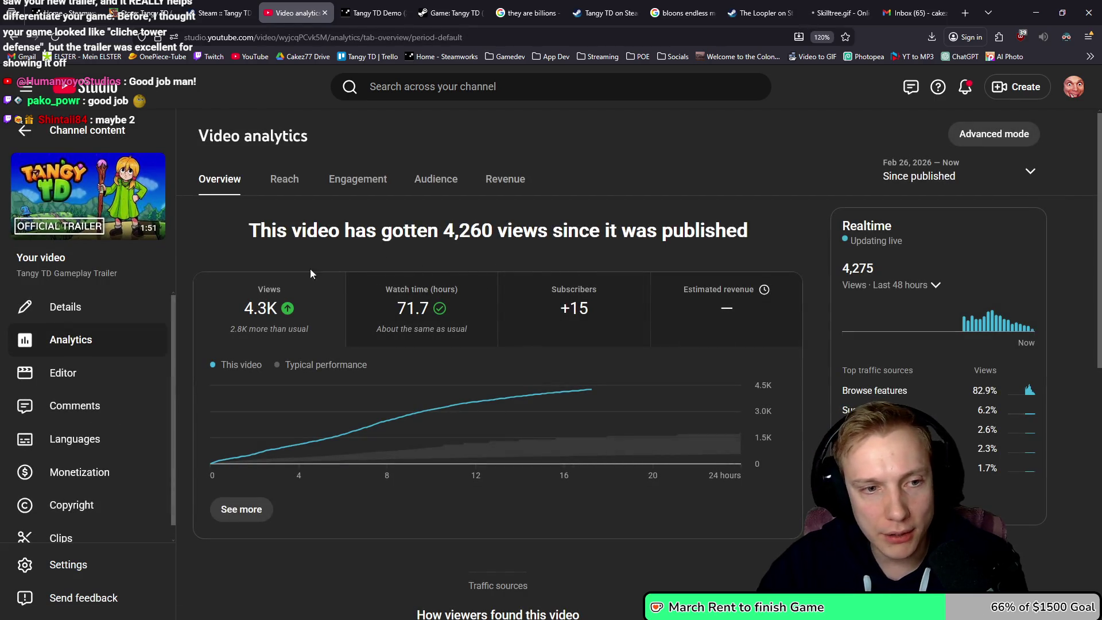
pyautogui.click(60, 40)
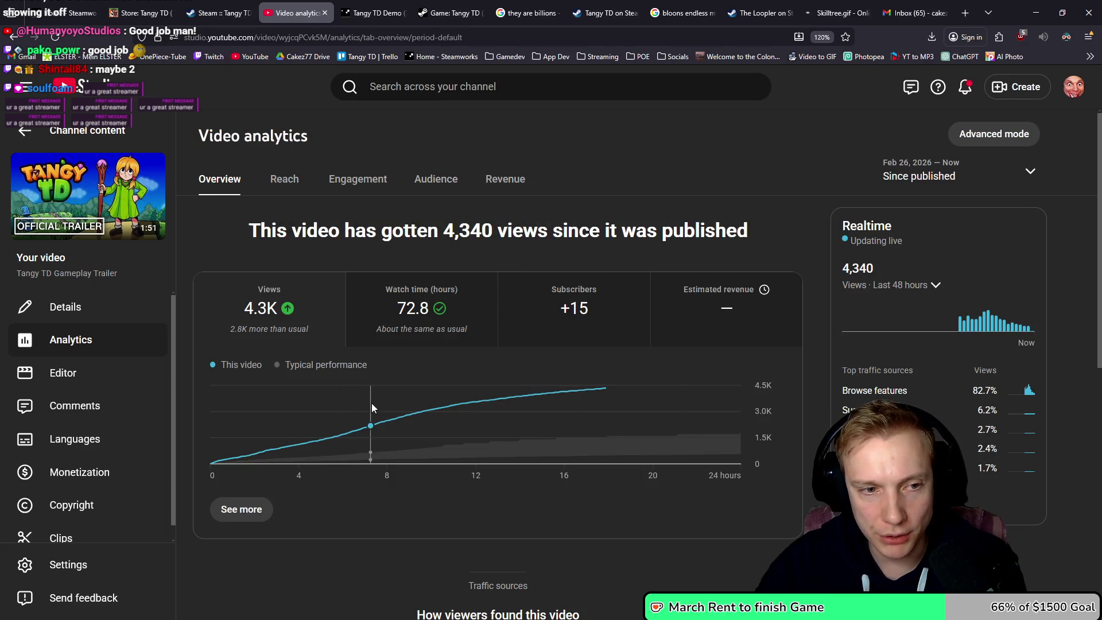
pyautogui.moveTo(218, 292)
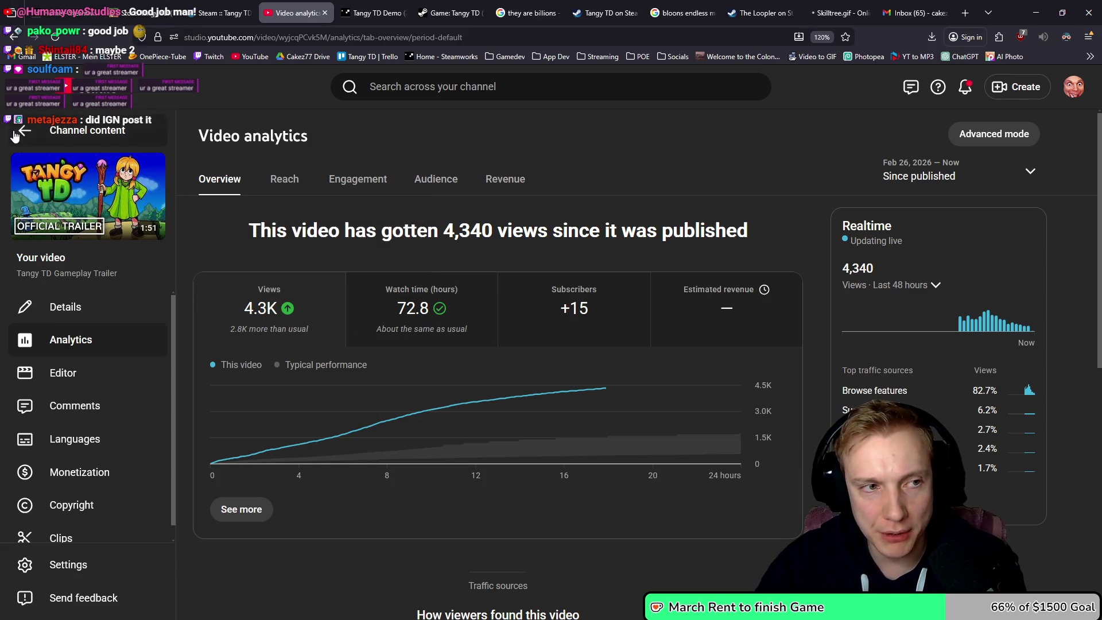
pyautogui.hotkey('alt', 'Left')
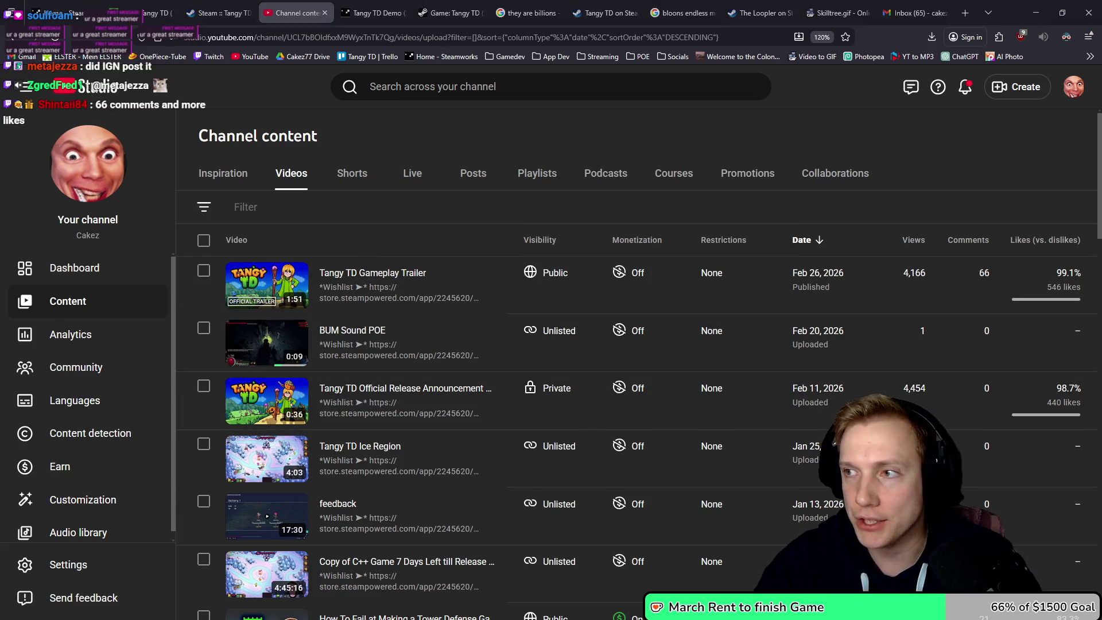
pyautogui.hotkey('alt', 'Tab')
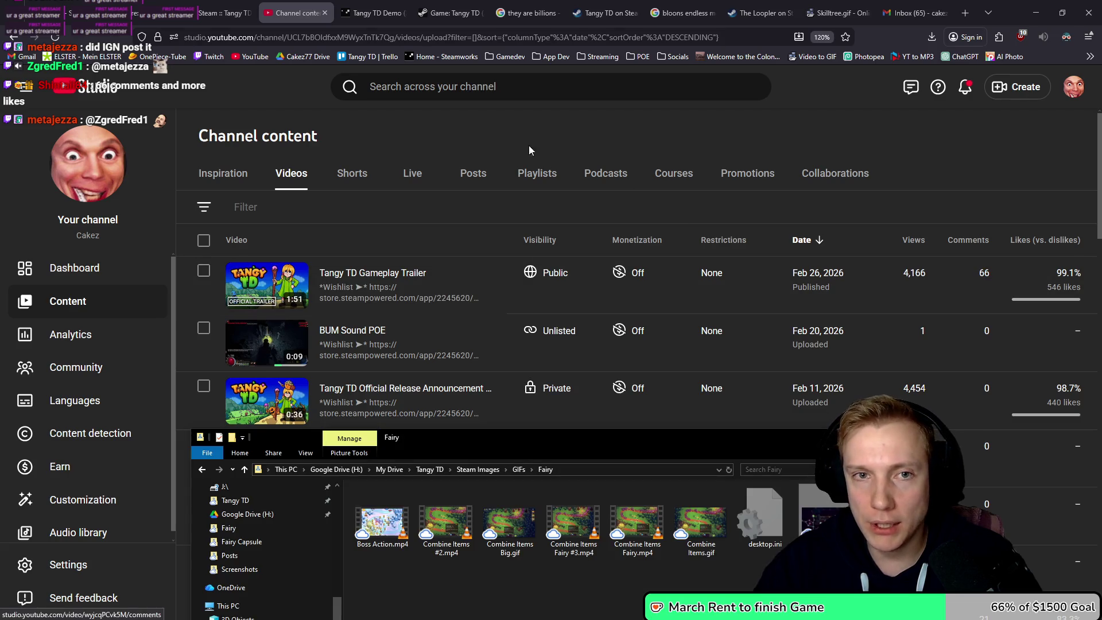
# - Convert Skilltree.gif to a 1.38 MiB, 1560x900 MP4 and show the download in its folder
pyautogui.click(836, 12)
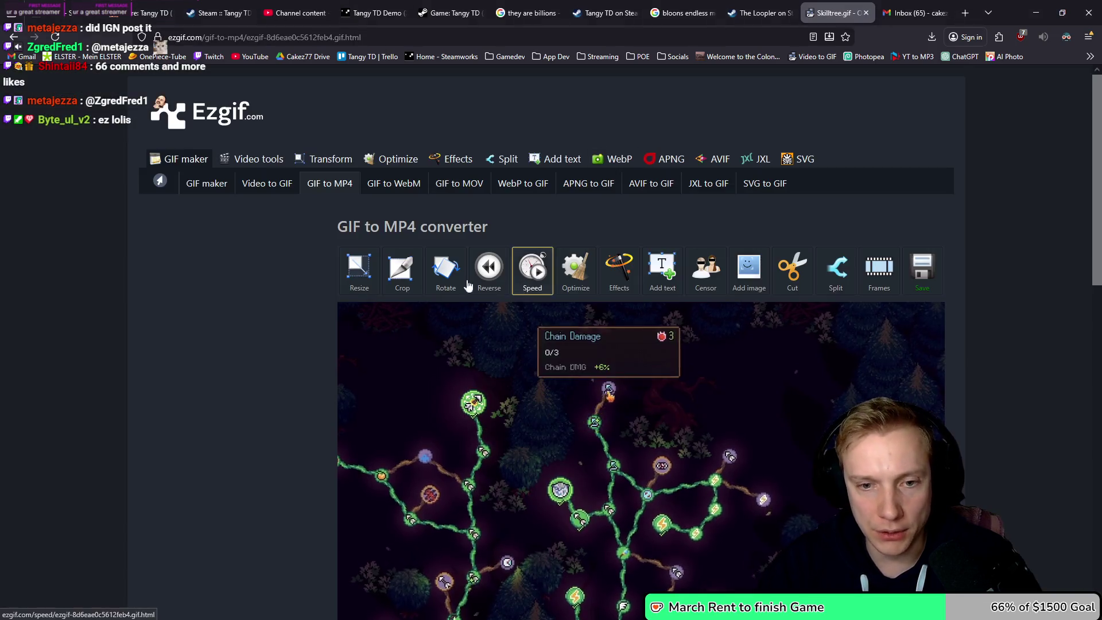
pyautogui.scroll(-6, 250, 330)
pyautogui.click(378, 463)
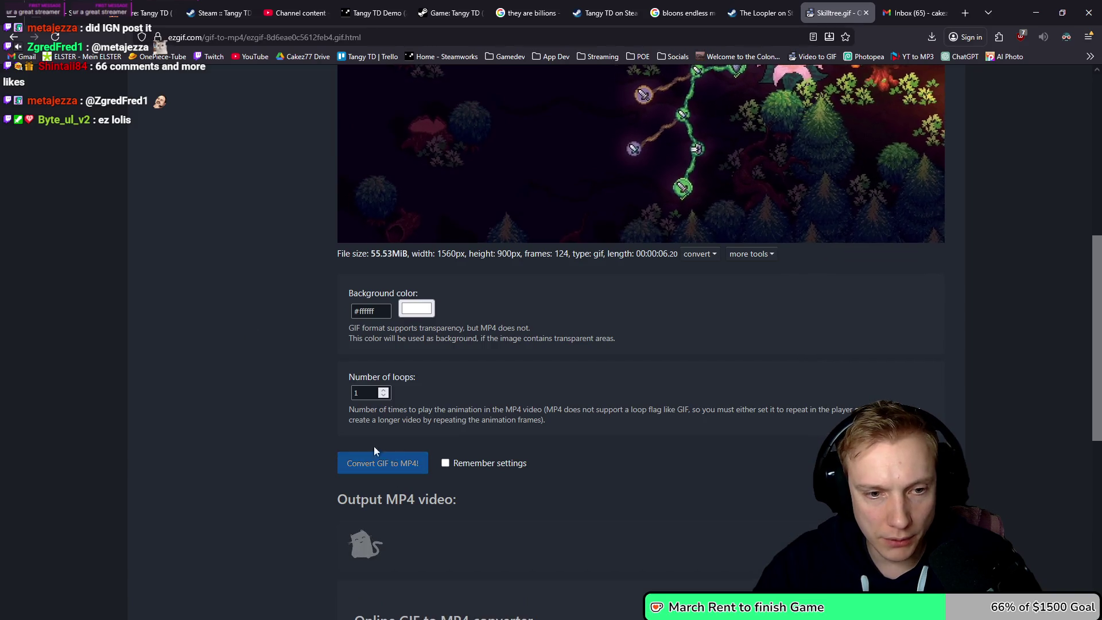
pyautogui.scroll(-2, 225, 367)
pyautogui.scroll(-3, 226, 365)
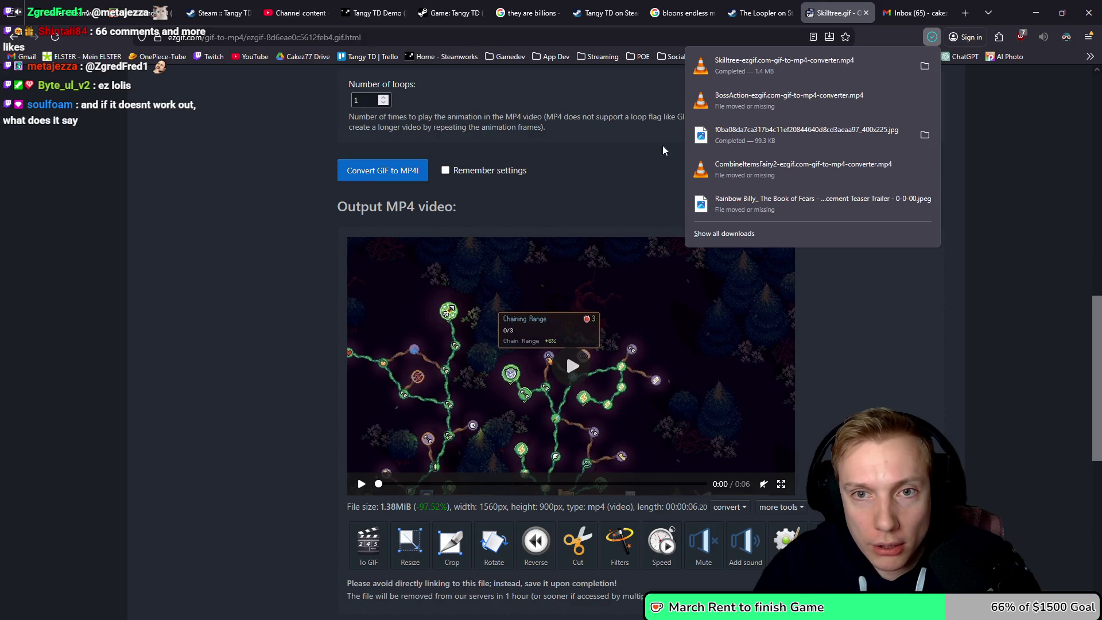
pyautogui.click(924, 67)
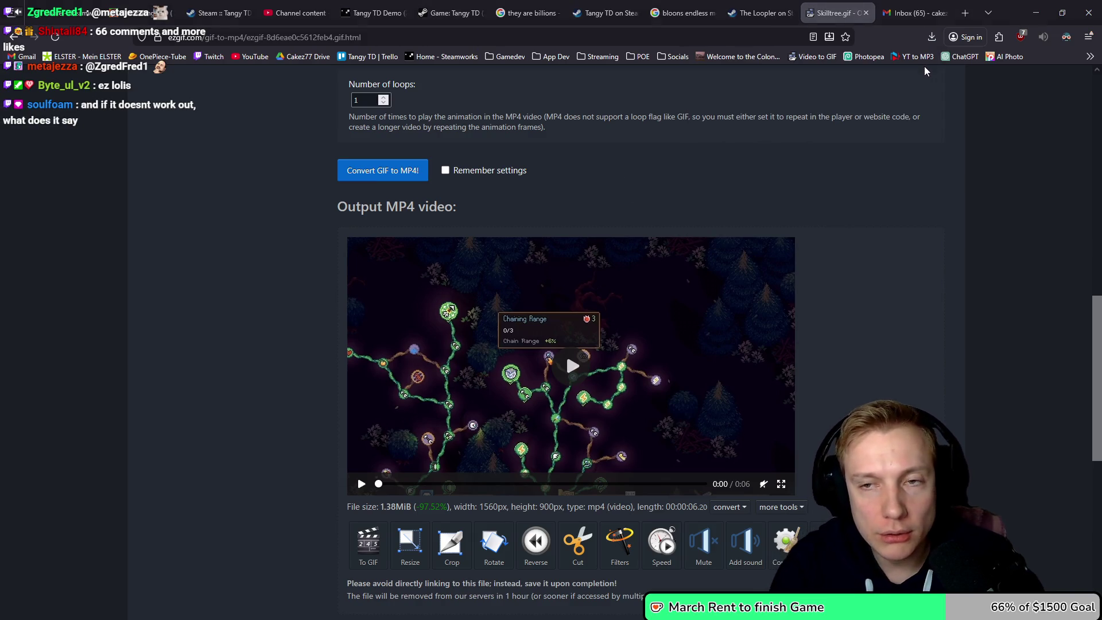
# - Rename the downloaded video to Skilltree.mp4
pyautogui.press('F2')
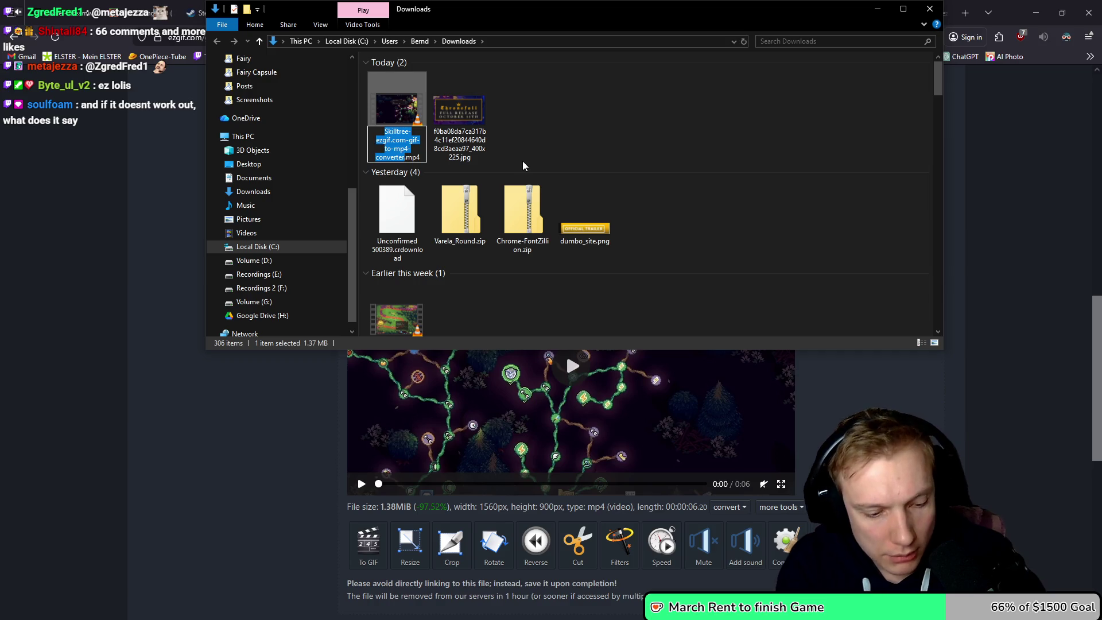
pyautogui.write('Skilltree')
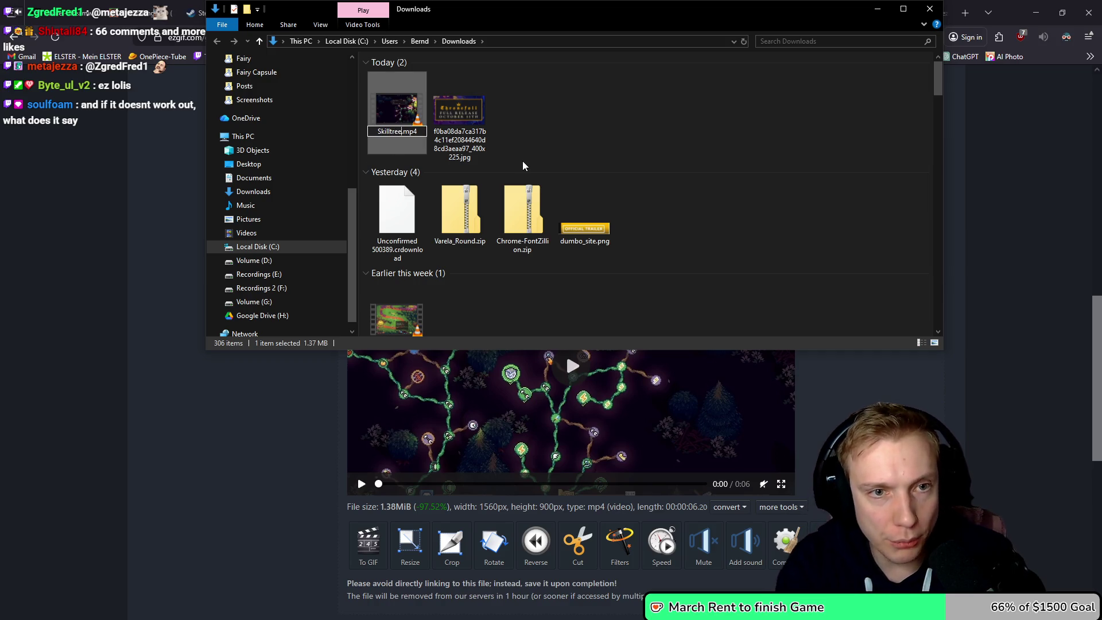
pyautogui.press('Return')
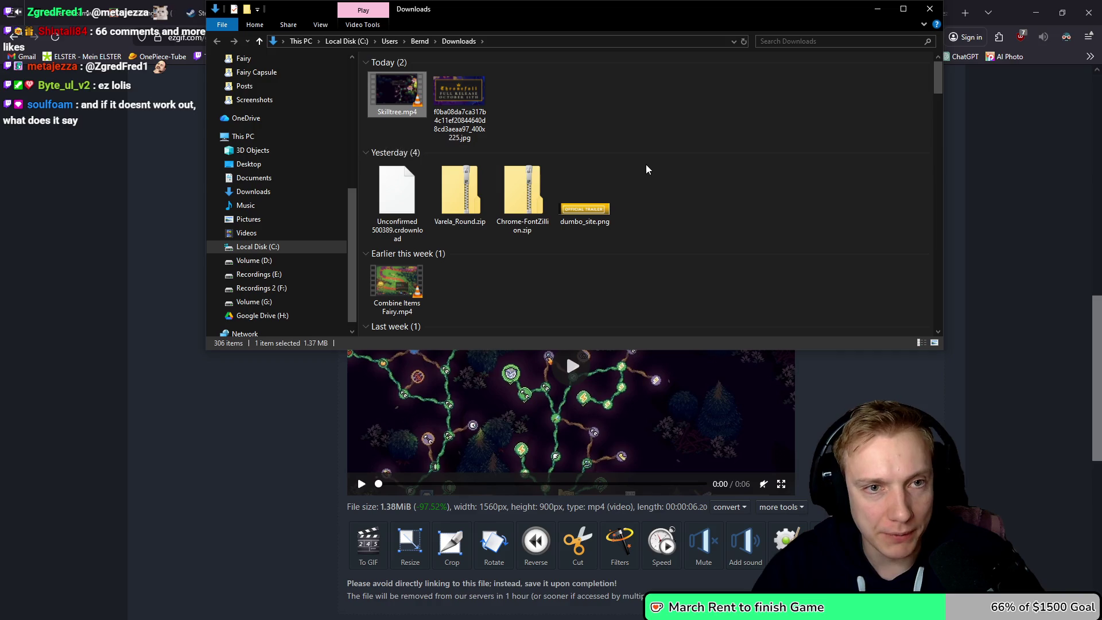
# - Paste Skilltree.mp4 into Tangy TD > Steam Images > GIFs > Fairy and return to Steamworks
pyautogui.scroll(3, 313, 205)
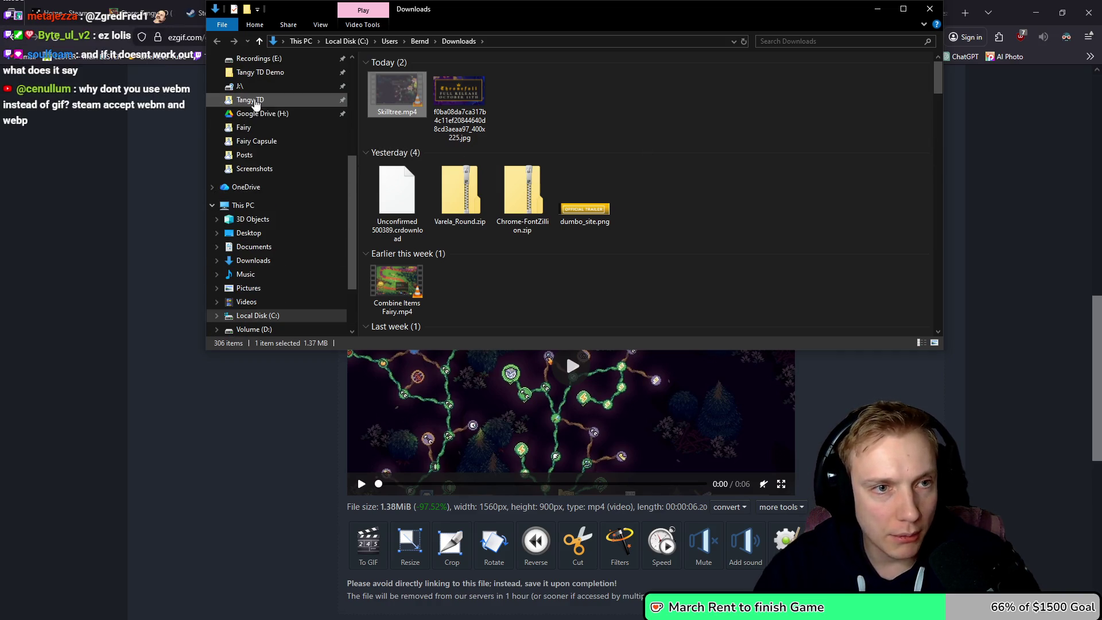
pyautogui.click(250, 100)
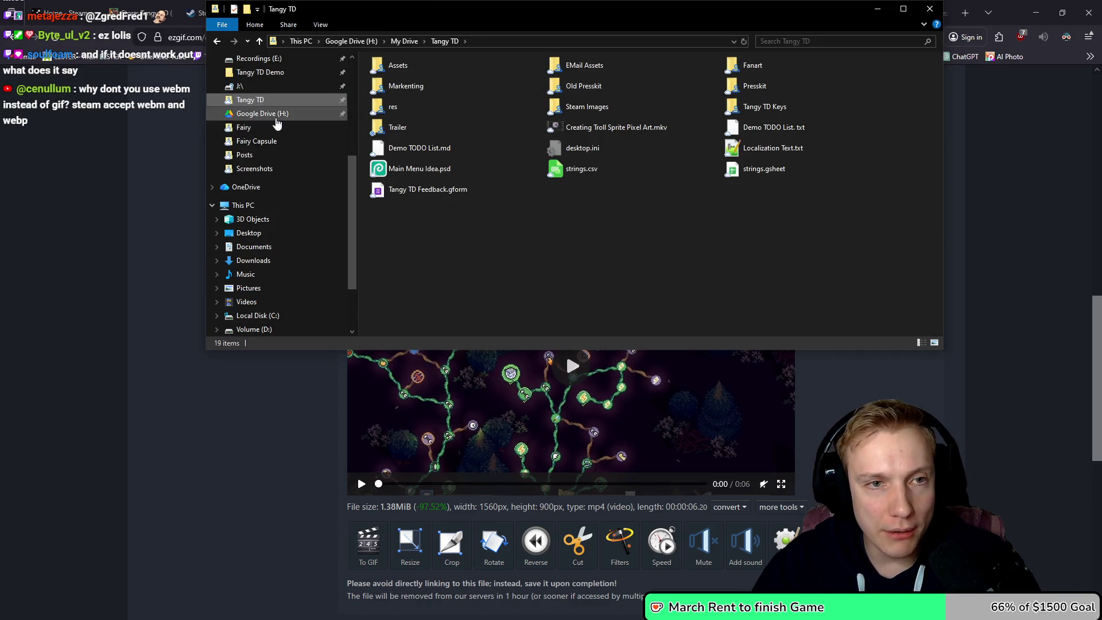
pyautogui.doubleClick(582, 107)
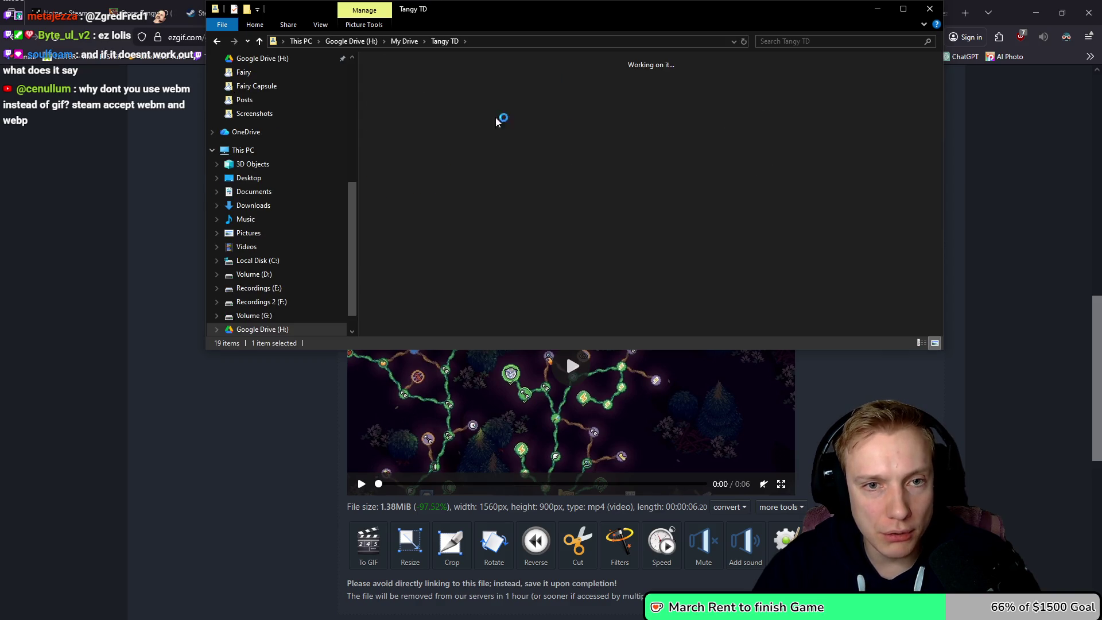
pyautogui.doubleClick(522, 92)
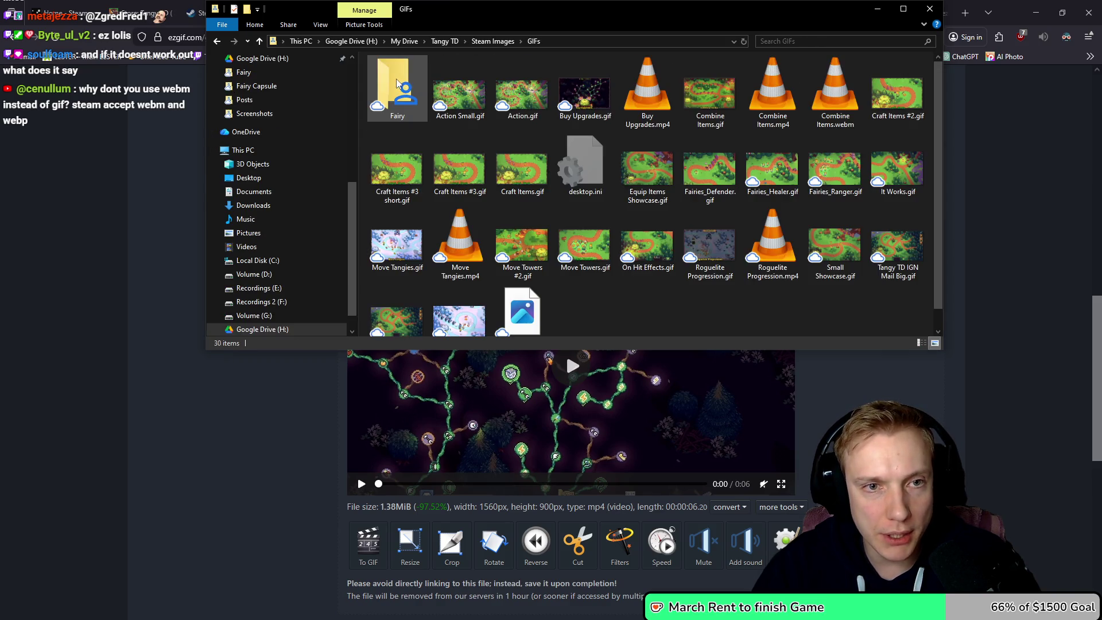
pyautogui.press('Return')
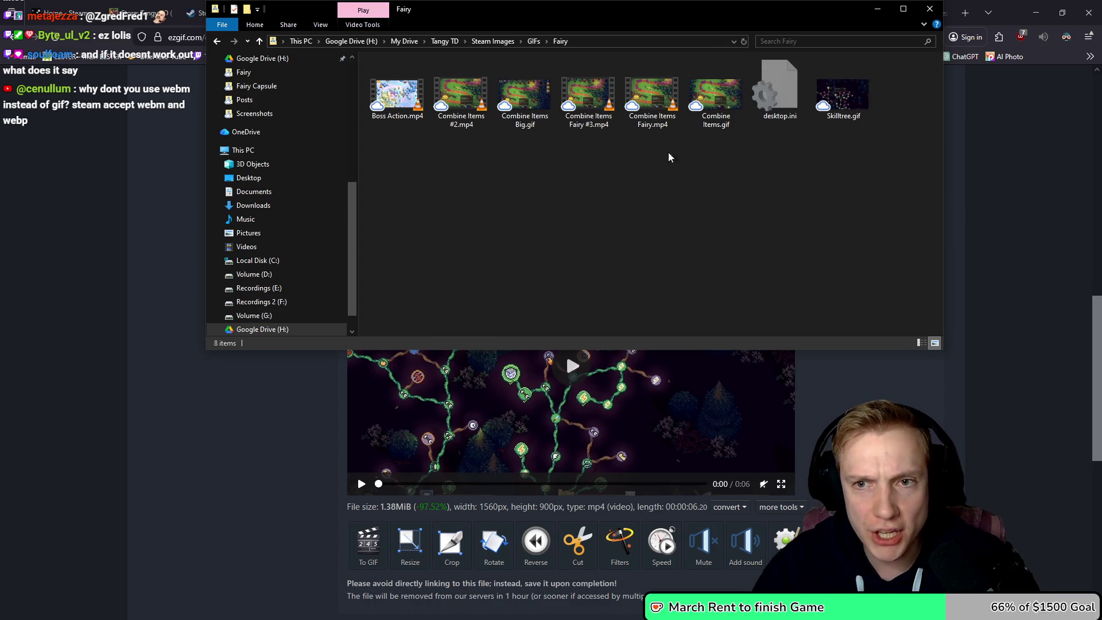
pyautogui.hotkey('ctrl', 'v')
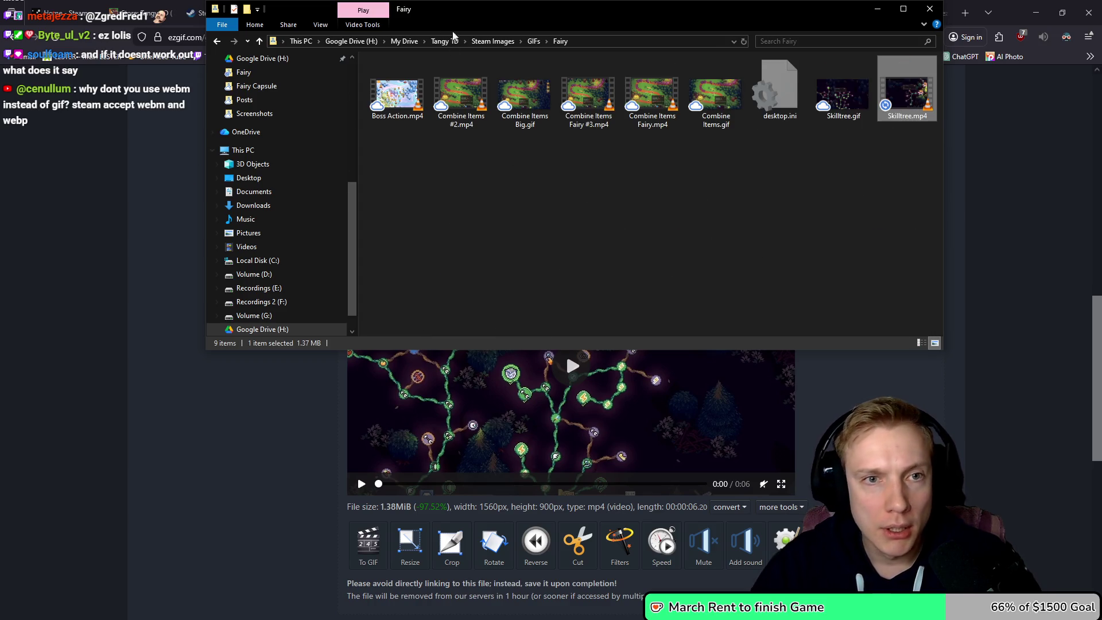
pyautogui.moveTo(509, 11); pyautogui.dragTo(631, 262)
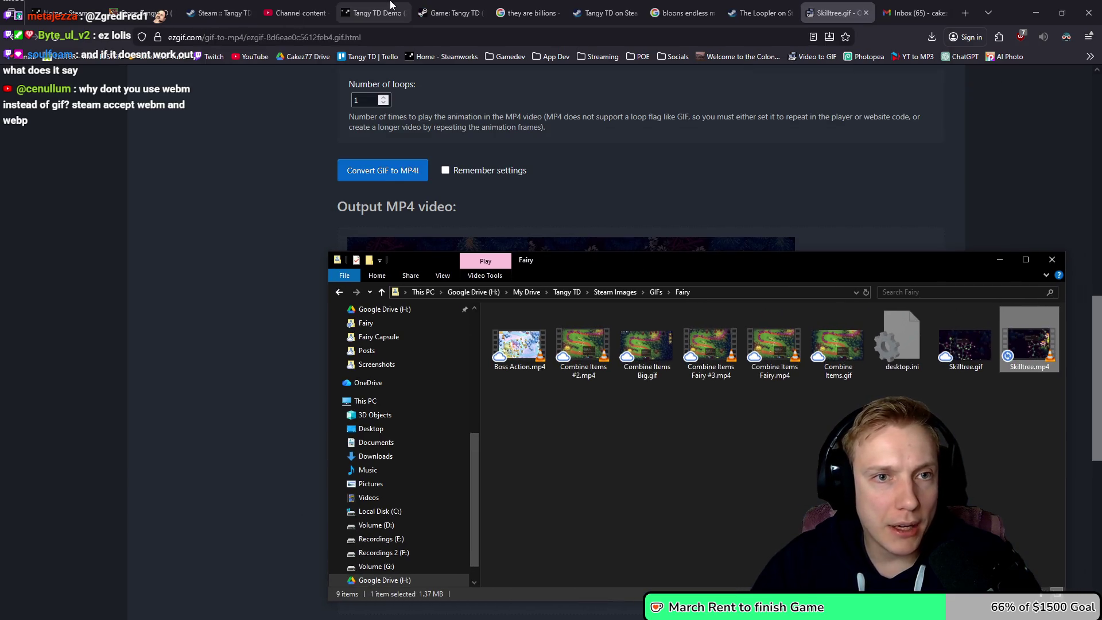
pyautogui.click(132, 13)
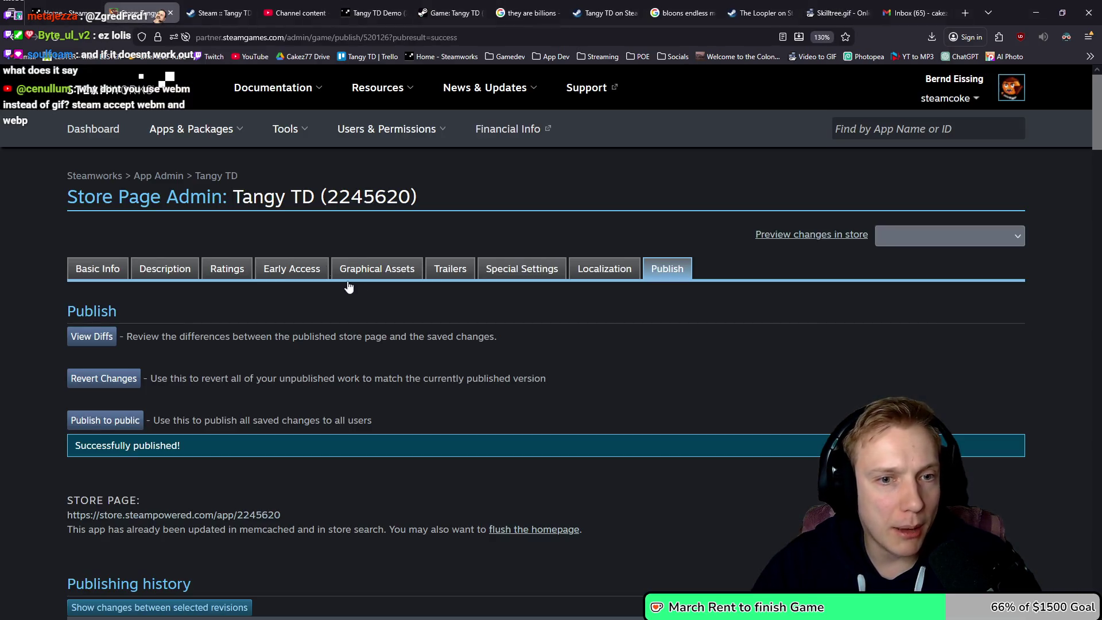
# - Open the store description editor and scroll down to the Spend Skillpoints section
pyautogui.click(159, 270)
pyautogui.scroll(-15, 313, 342)
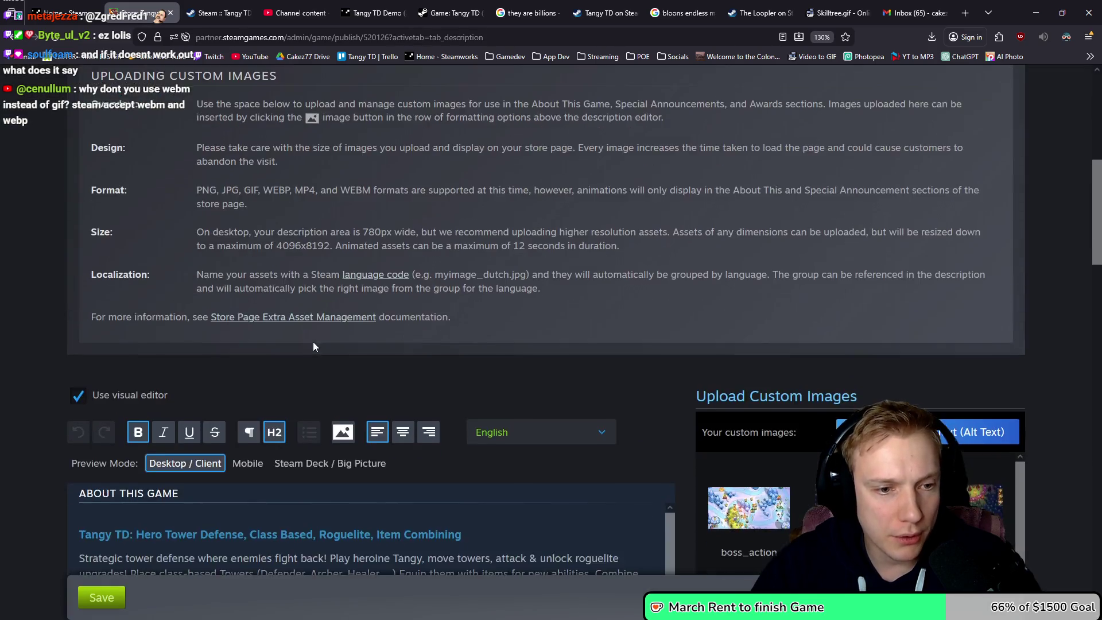
pyautogui.scroll(-3, 346, 329)
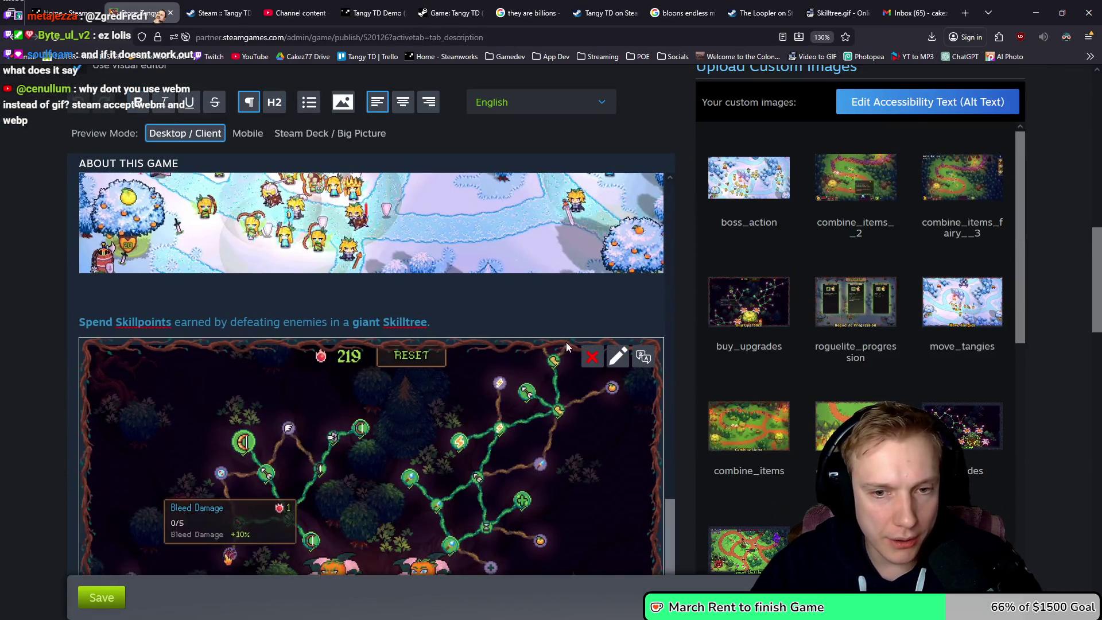
pyautogui.scroll(-6, 355, 373)
pyautogui.scroll(-5, 356, 406)
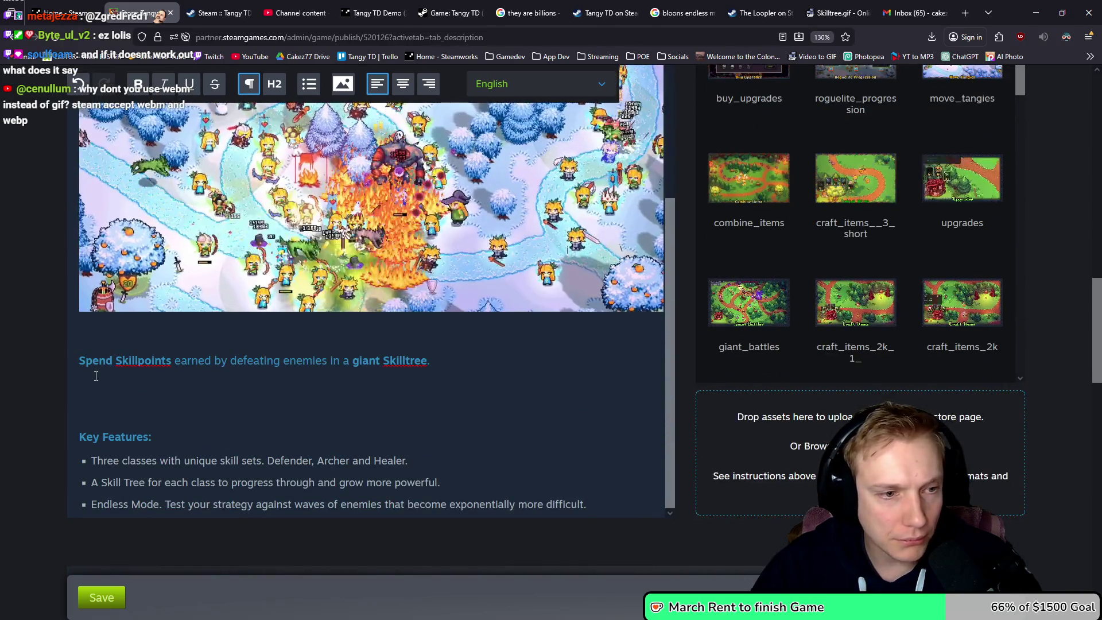
pyautogui.hotkey('alt', 'Tab')
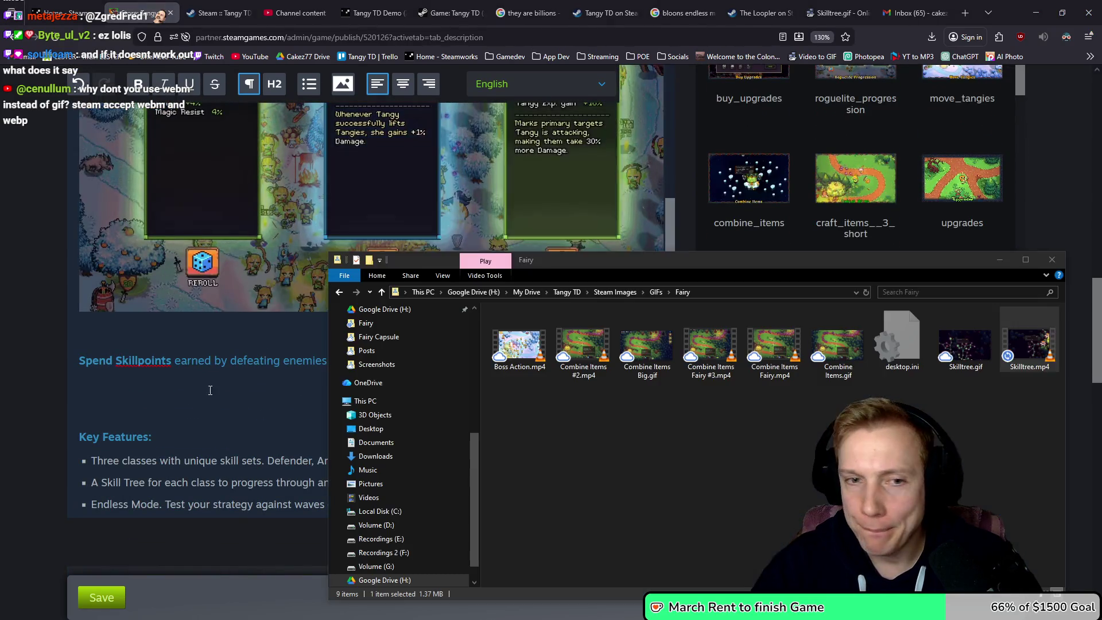
pyautogui.scroll(3, 192, 313)
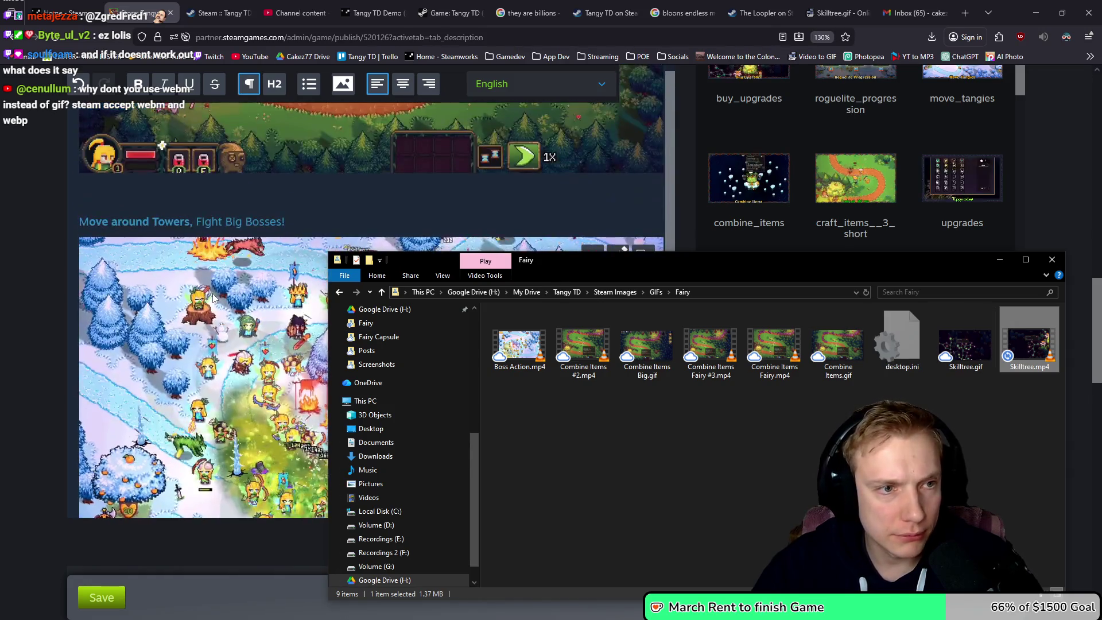
pyautogui.scroll(-3, 192, 314)
# - Drop Skilltree.mp4 below the Spend Skillpoints line and upload it
pyautogui.click(92, 382)
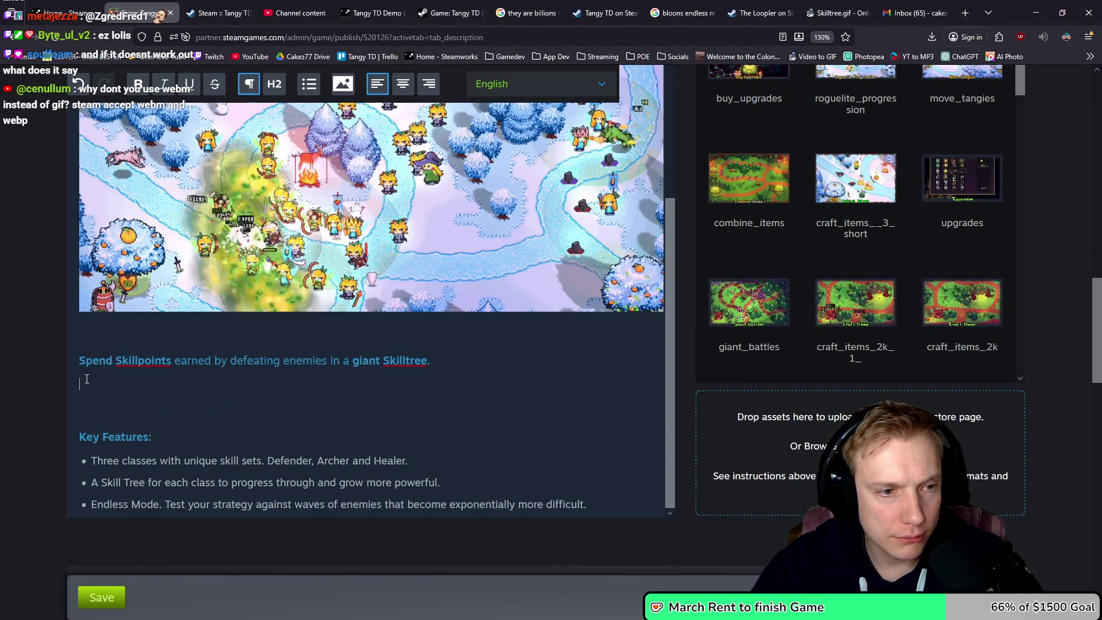
pyautogui.scroll(1, 94, 379)
pyautogui.hotkey('alt', 'Tab')
pyautogui.moveTo(1029, 344)
pyautogui.mouseDown()
pyautogui.moveTo(333, 270)
pyautogui.moveTo(191, 400)
pyautogui.mouseUp()
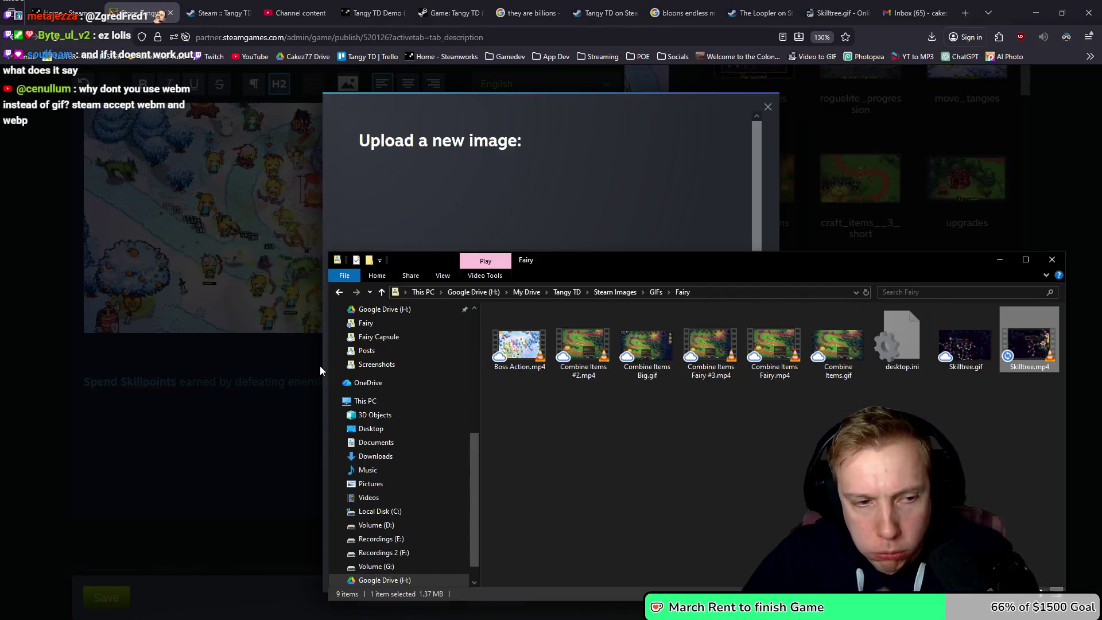
pyautogui.click(575, 119)
pyautogui.click(467, 550)
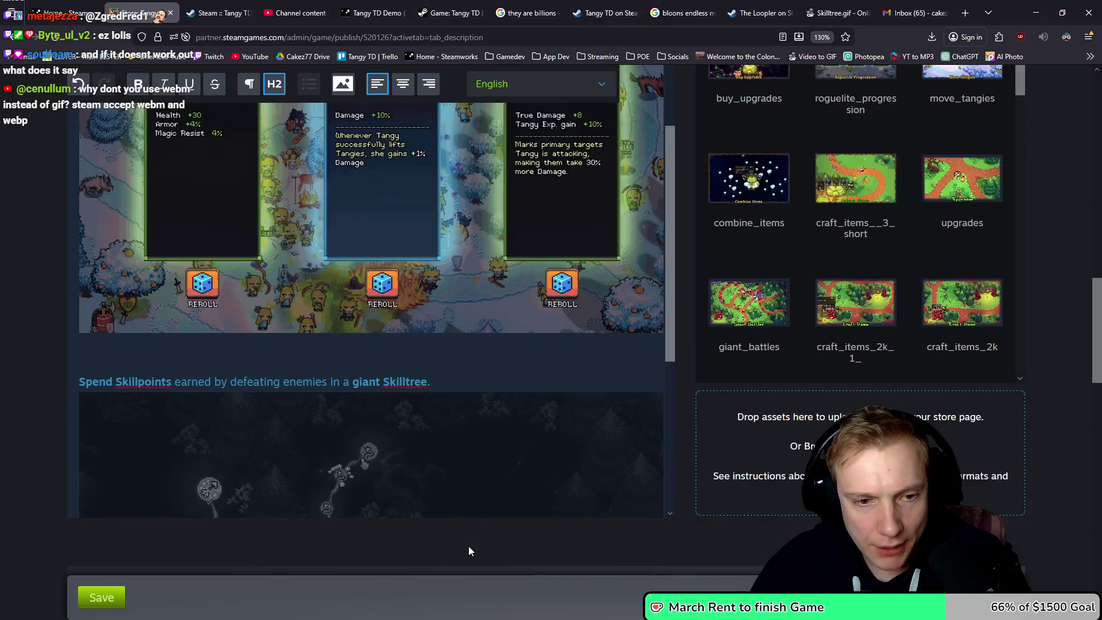
# - Delete the boss_action image below Move around Towers
pyautogui.scroll(4, 468, 340)
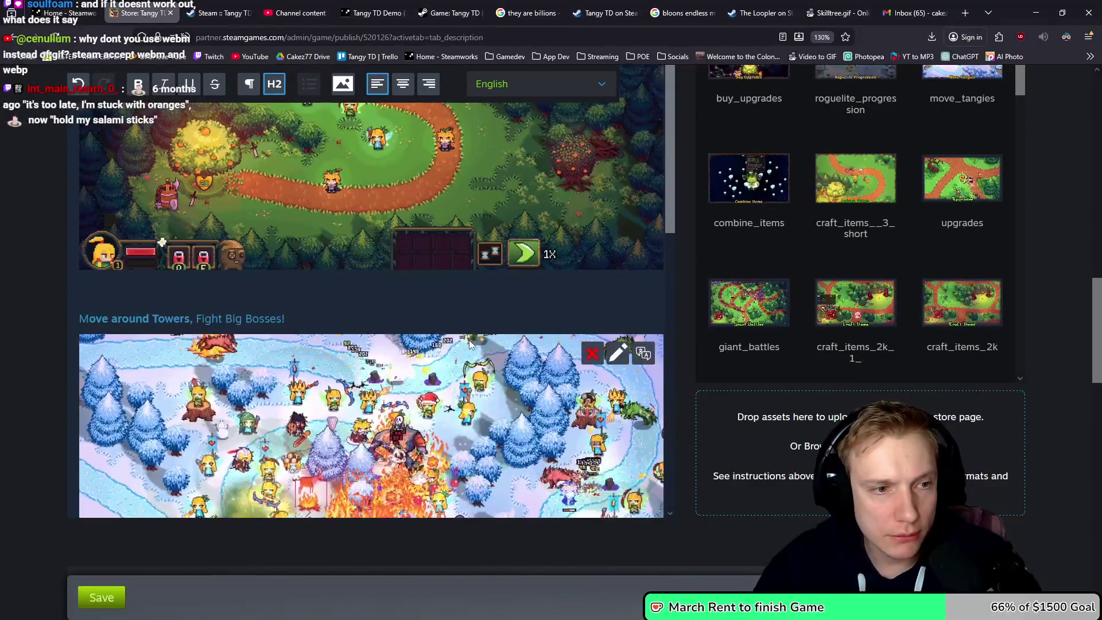
pyautogui.scroll(-3, 74, 209)
pyautogui.click(80, 198)
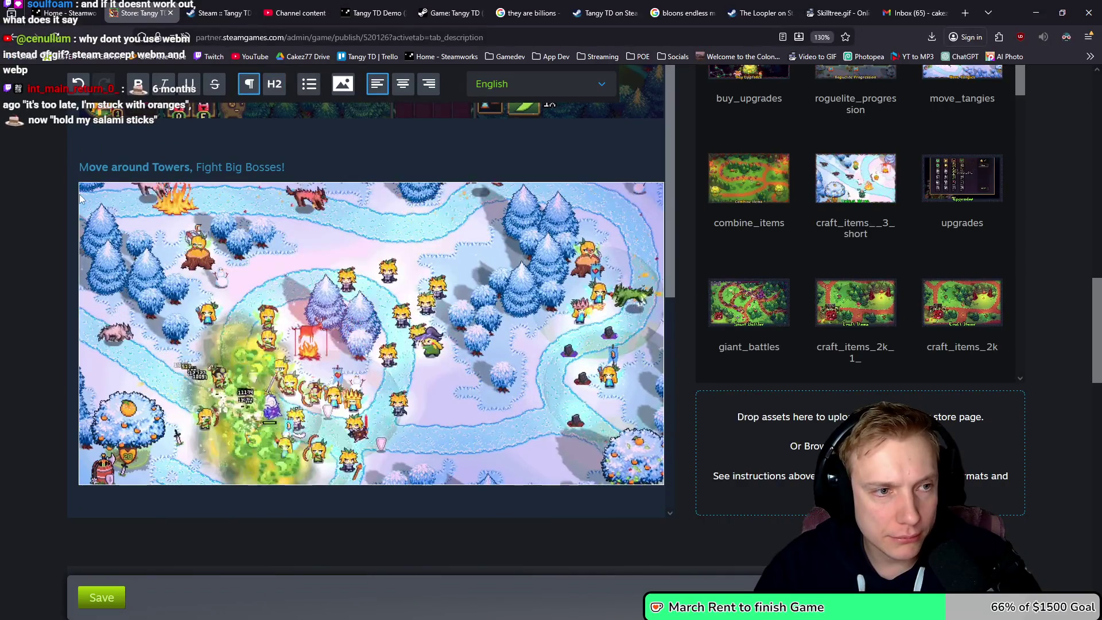
pyautogui.press('Delete')
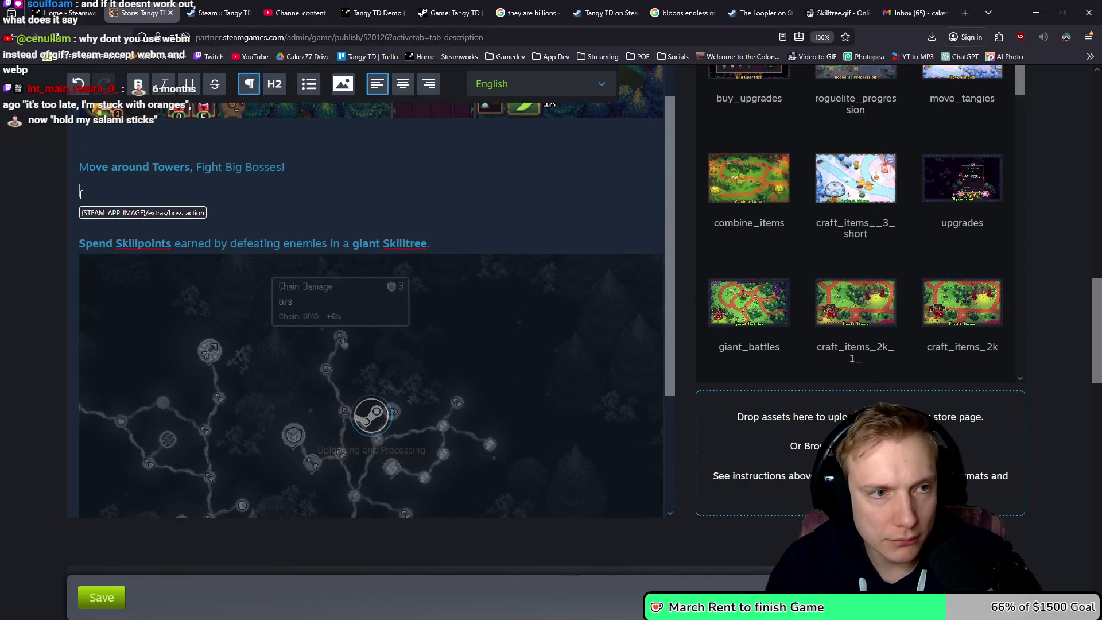
# - Check the boss_action asset and place the cursor below the Fight Big Bosses! heading
pyautogui.click(286, 178)
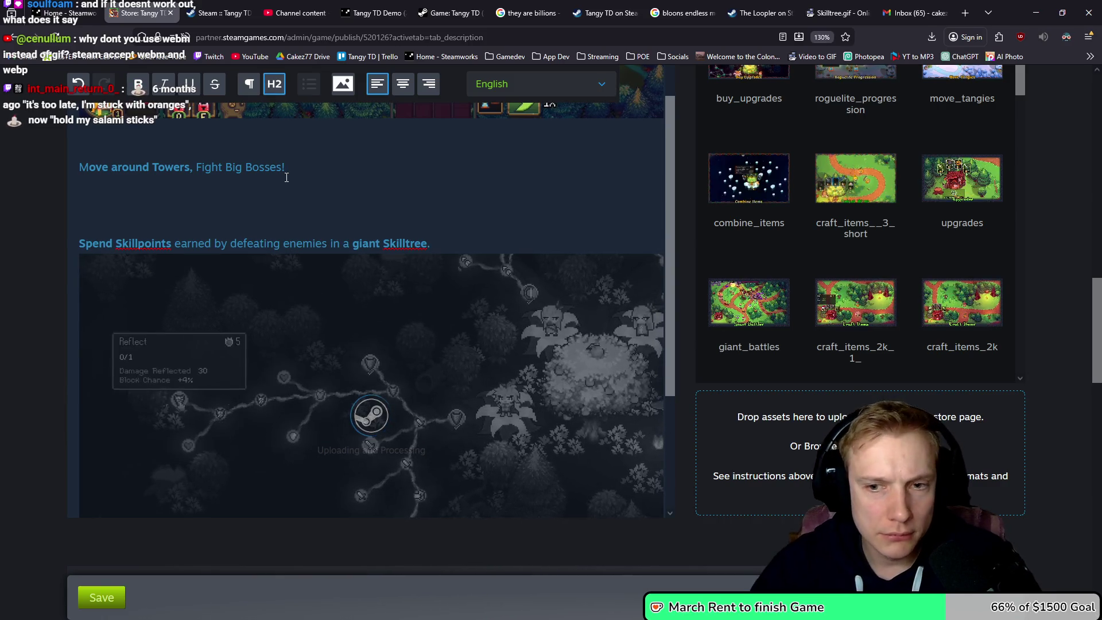
pyautogui.scroll(5, 784, 256)
pyautogui.scroll(2, 785, 259)
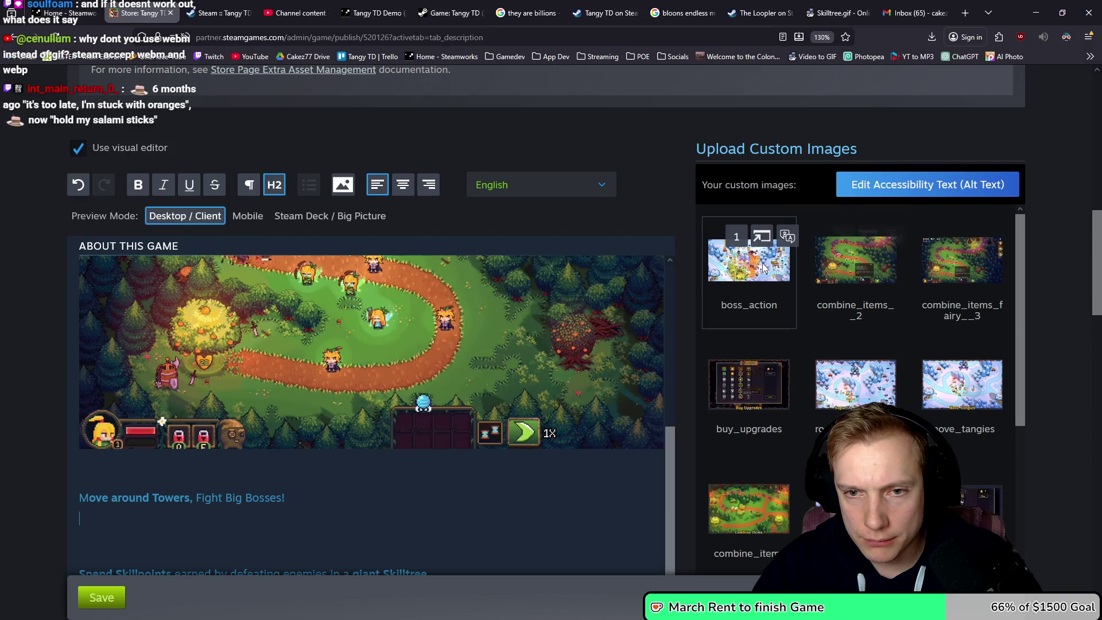
pyautogui.scroll(-2, 369, 312)
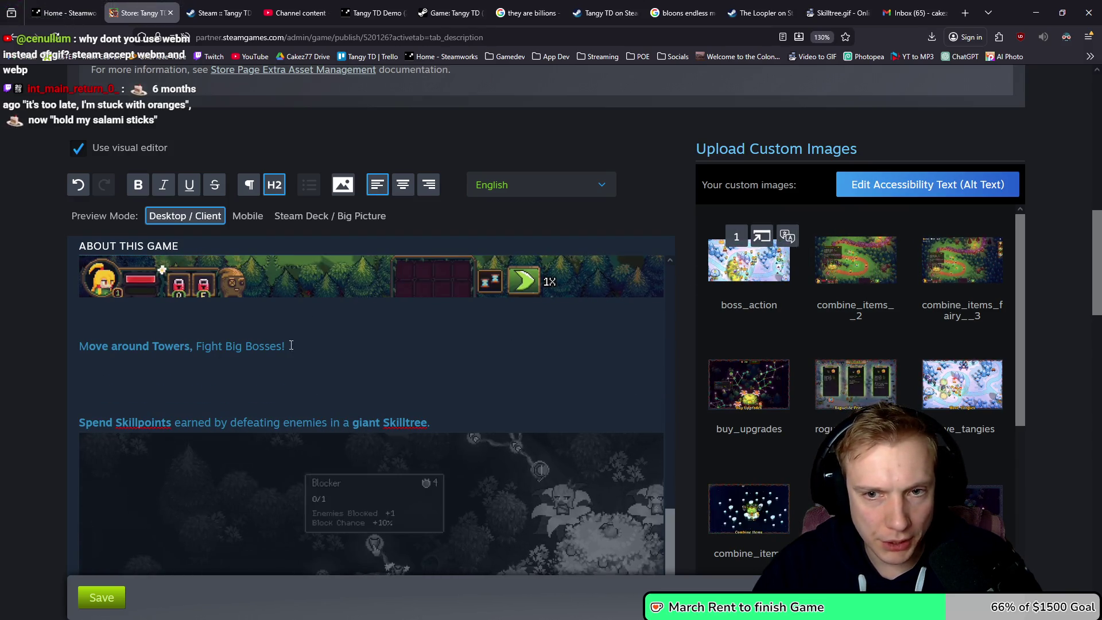
pyautogui.click(94, 368)
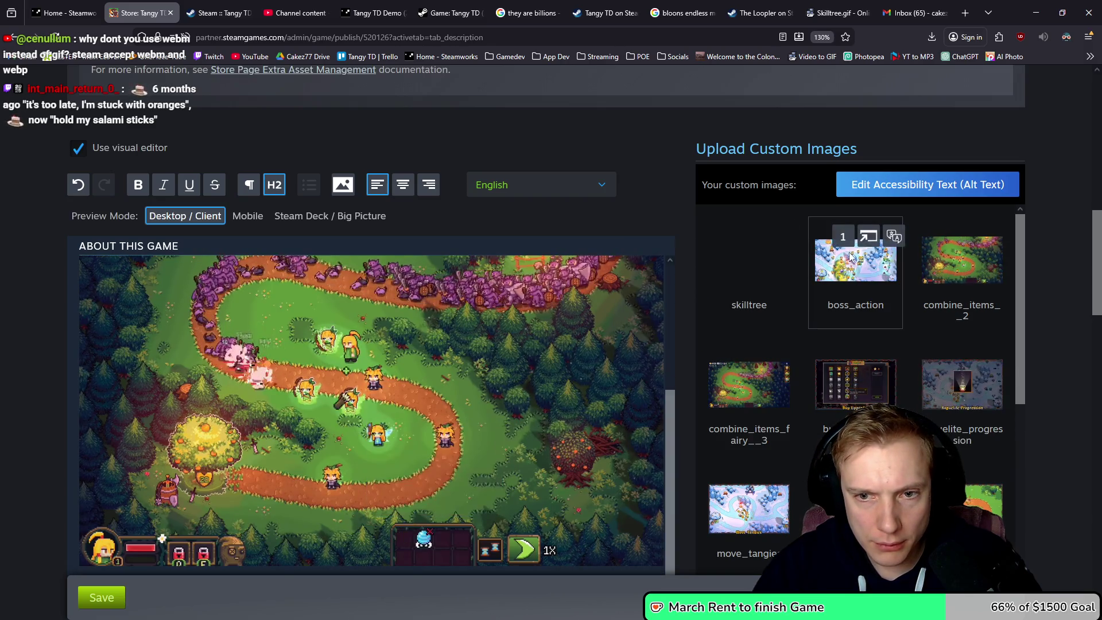
pyautogui.moveTo(847, 236)
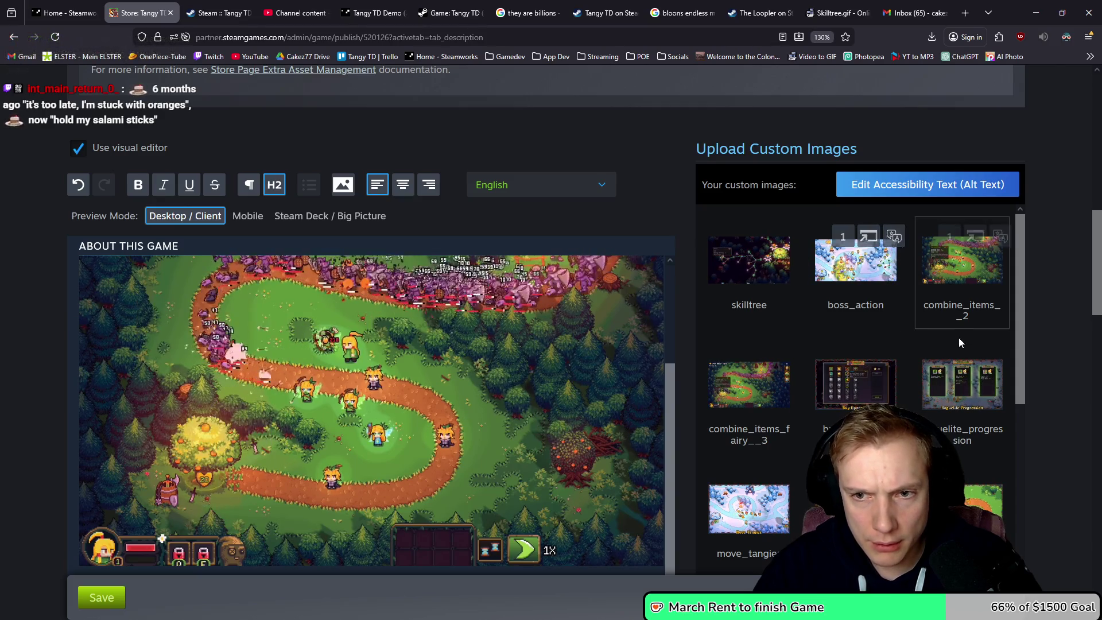
pyautogui.click(858, 273)
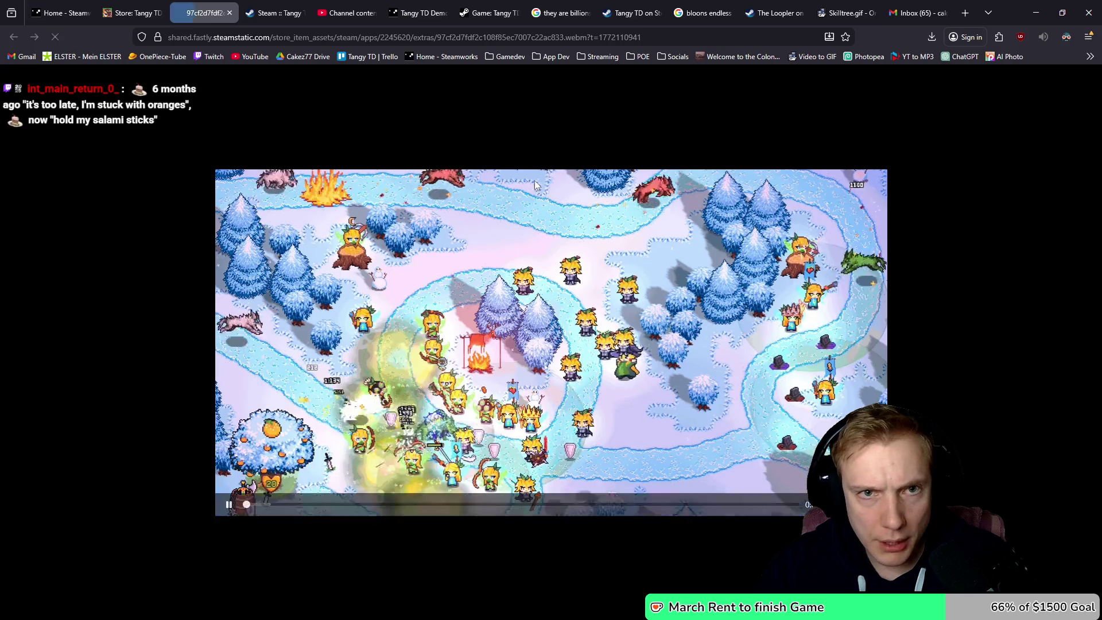
pyautogui.click(130, 12)
pyautogui.scroll(-5, 315, 359)
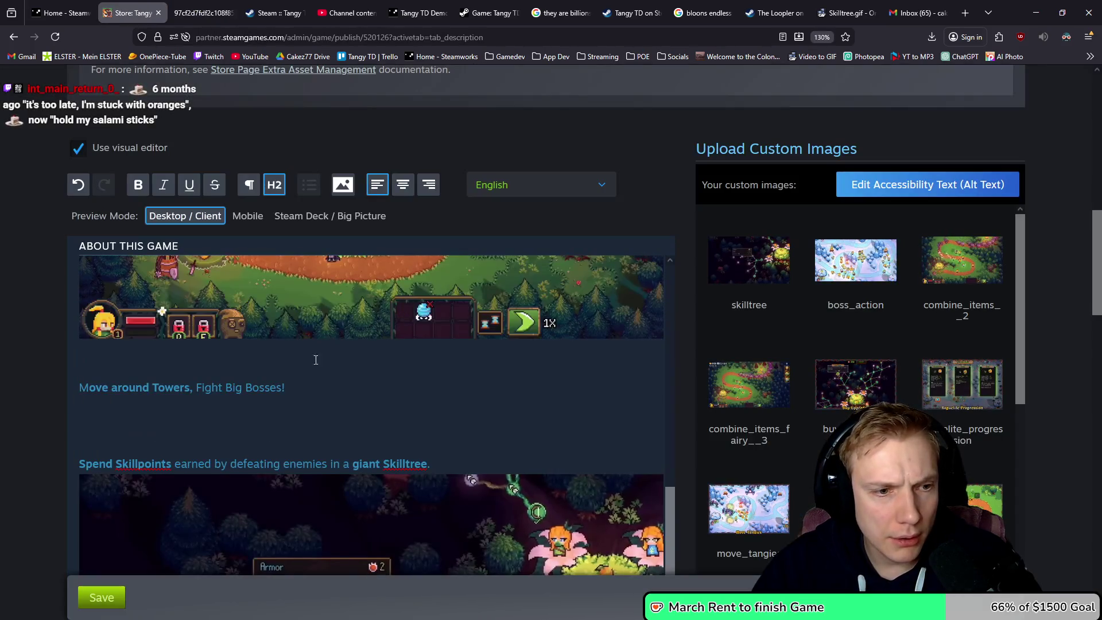
pyautogui.click(92, 334)
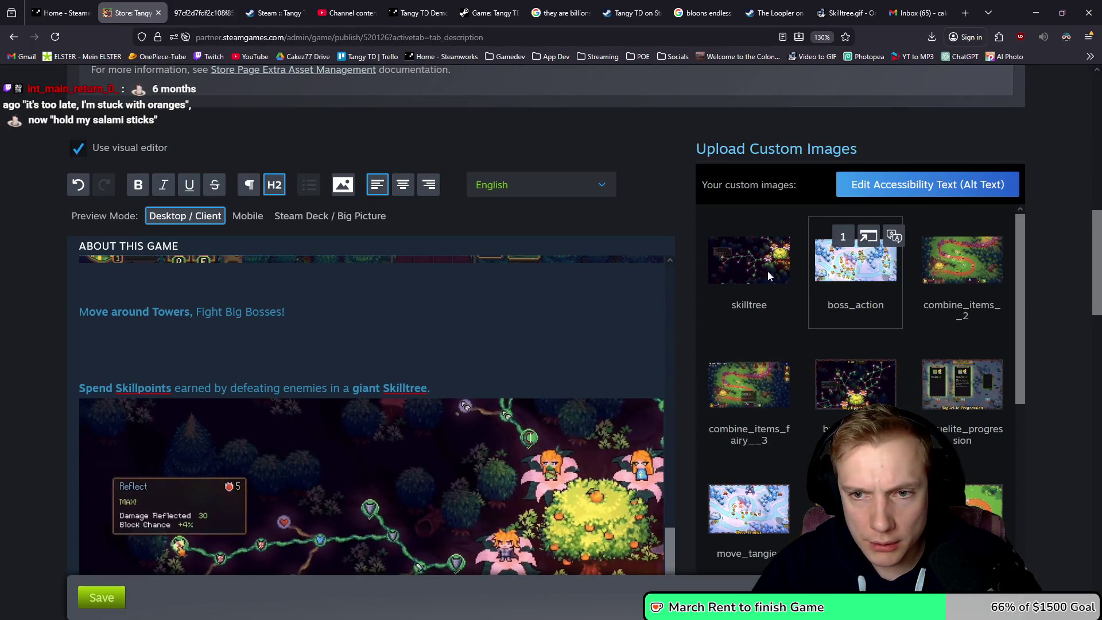
# - Insert the boss_action clip under Fight Big Bosses! from the uploaded images
pyautogui.click(344, 186)
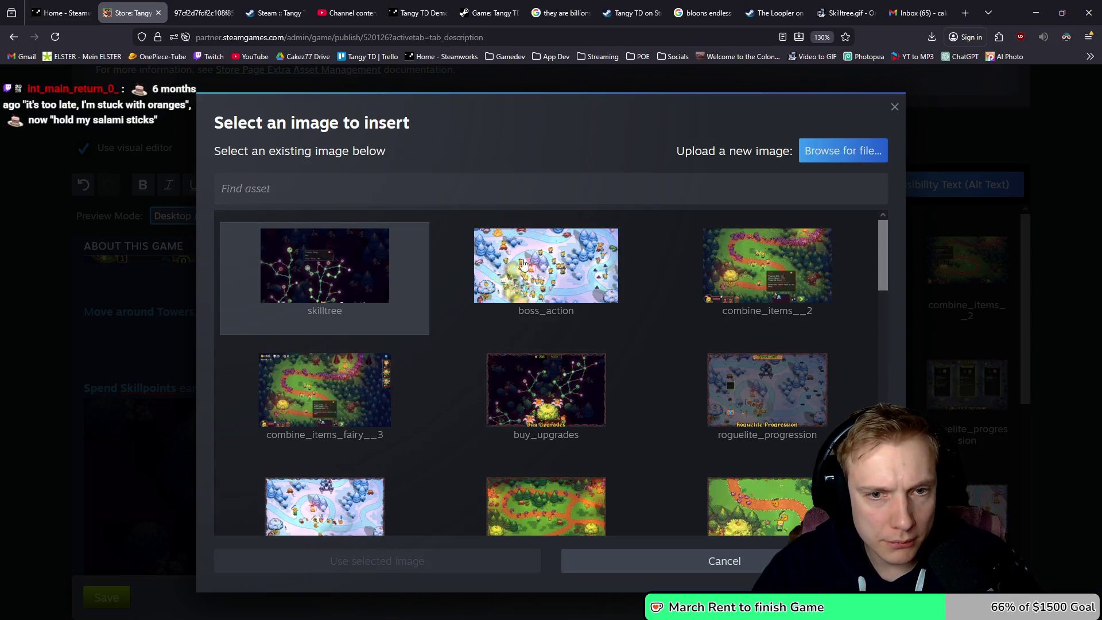
pyautogui.click(600, 262)
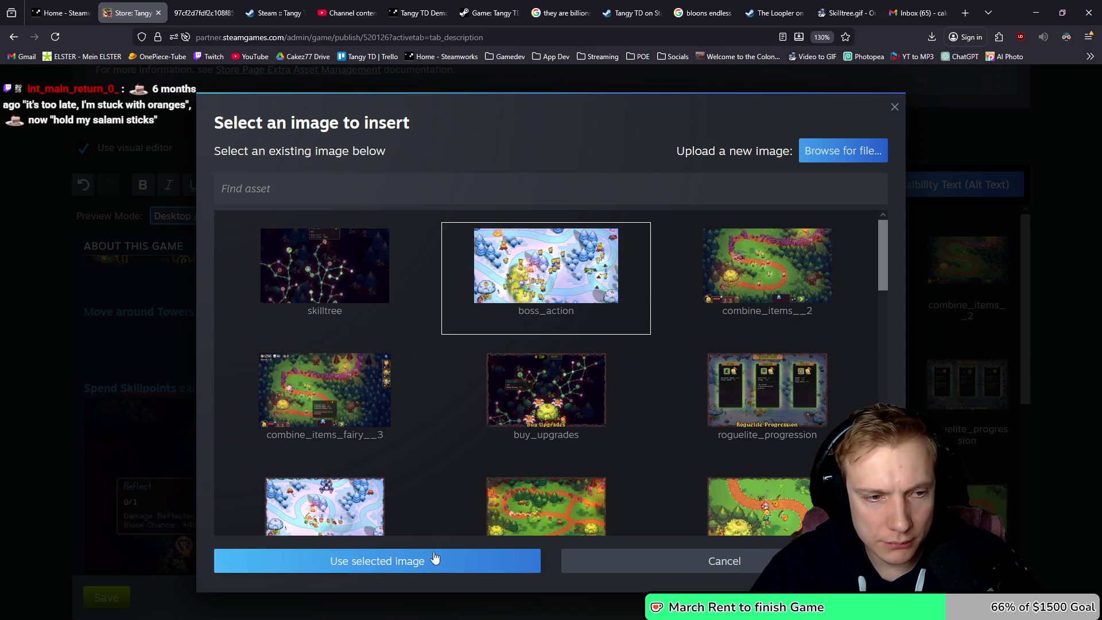
pyautogui.click(436, 561)
pyautogui.scroll(10, 143, 351)
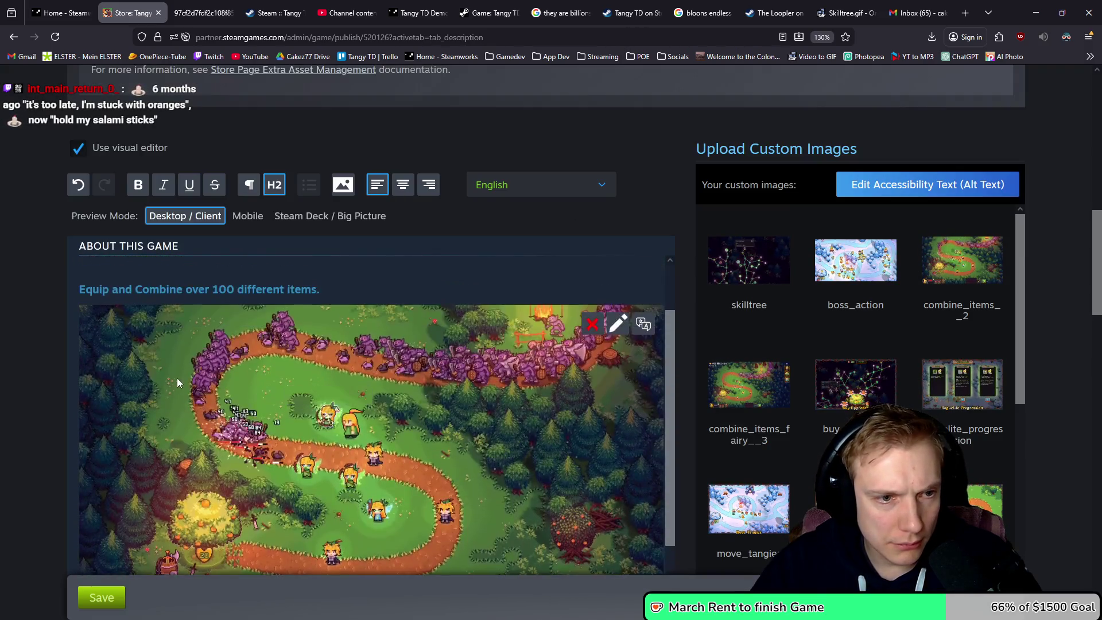
pyautogui.scroll(-8, 260, 383)
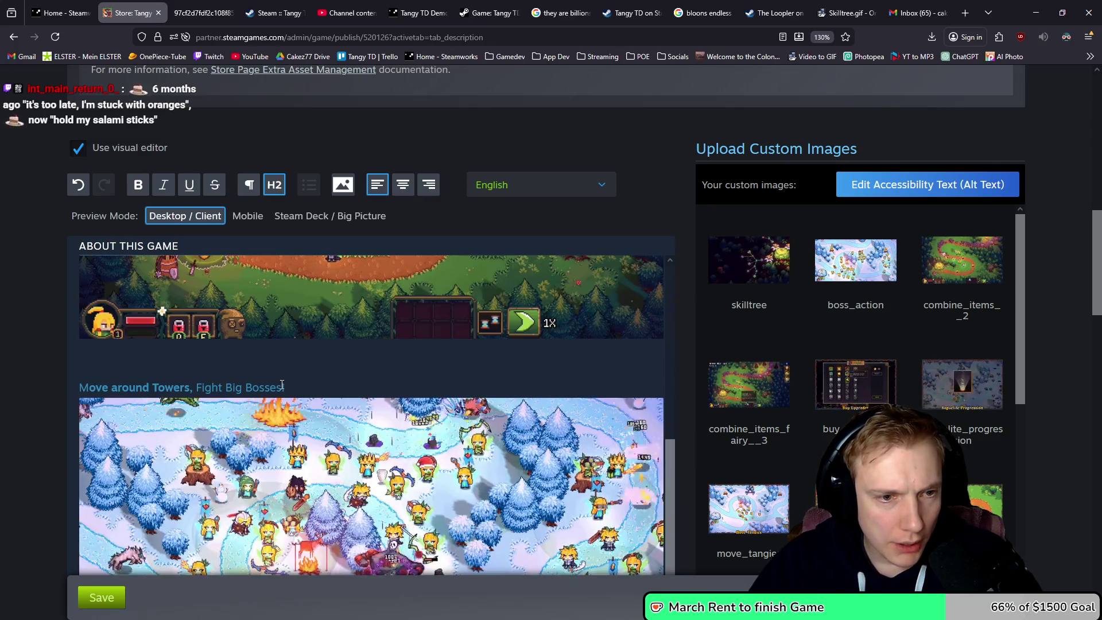
pyautogui.scroll(-4, 303, 404)
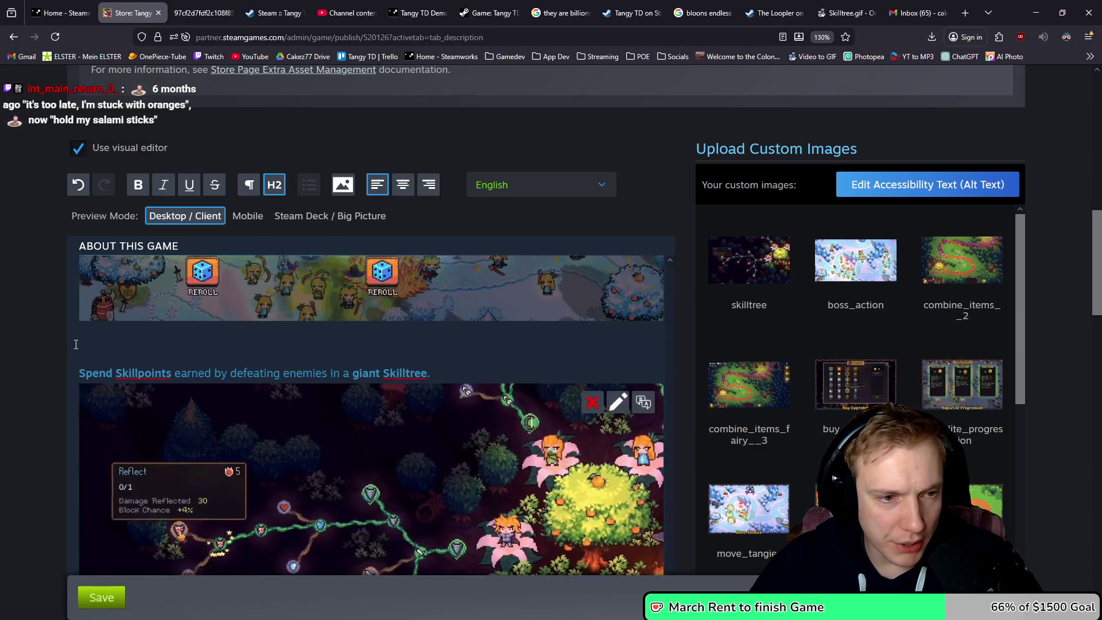
# - Remove the empty lines above Spend Skillpoints and above Move around Towers
pyautogui.click(108, 343)
pyautogui.press('BackSpace')
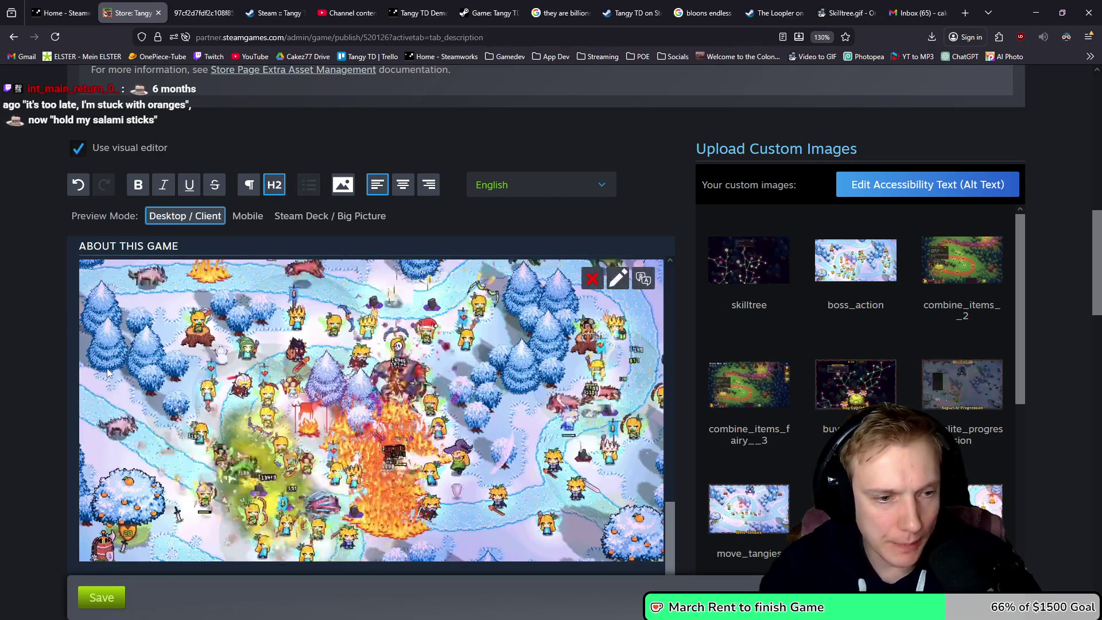
pyautogui.scroll(-4, 233, 376)
pyautogui.scroll(6, 210, 383)
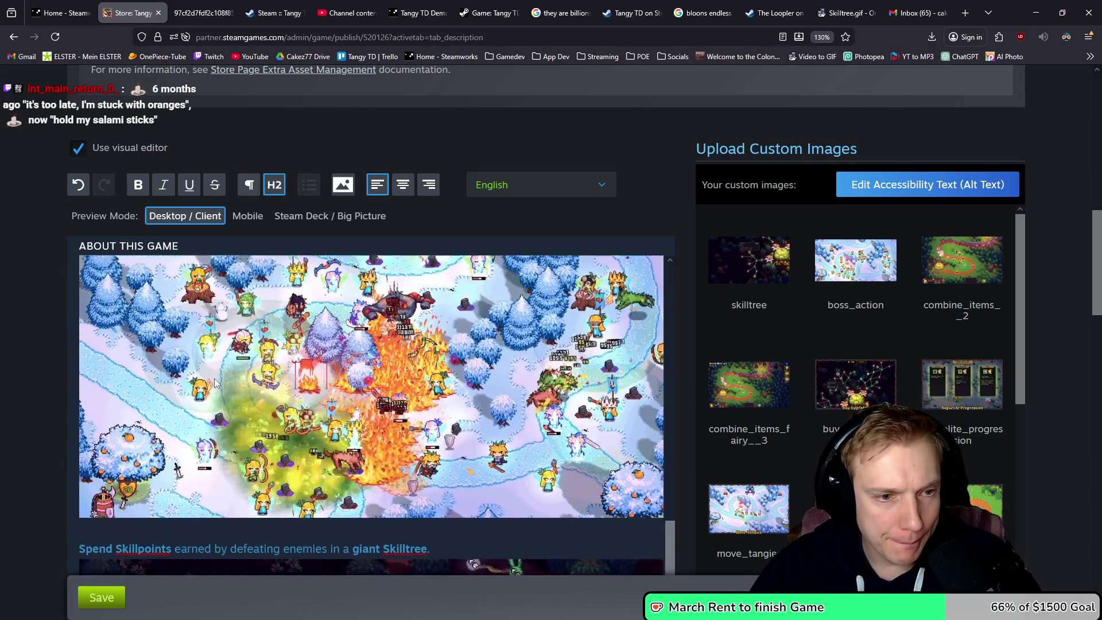
pyautogui.click(98, 451)
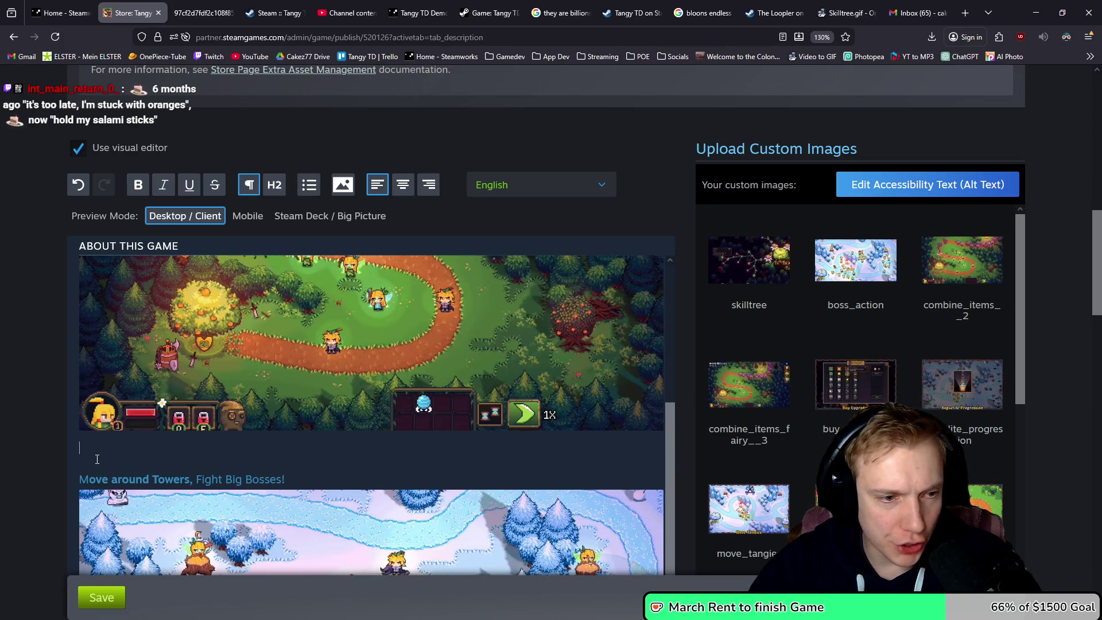
pyautogui.press('Delete')
# - Replace the image under Equip and Combine with the combine_items__2 image
pyautogui.scroll(10, 95, 448)
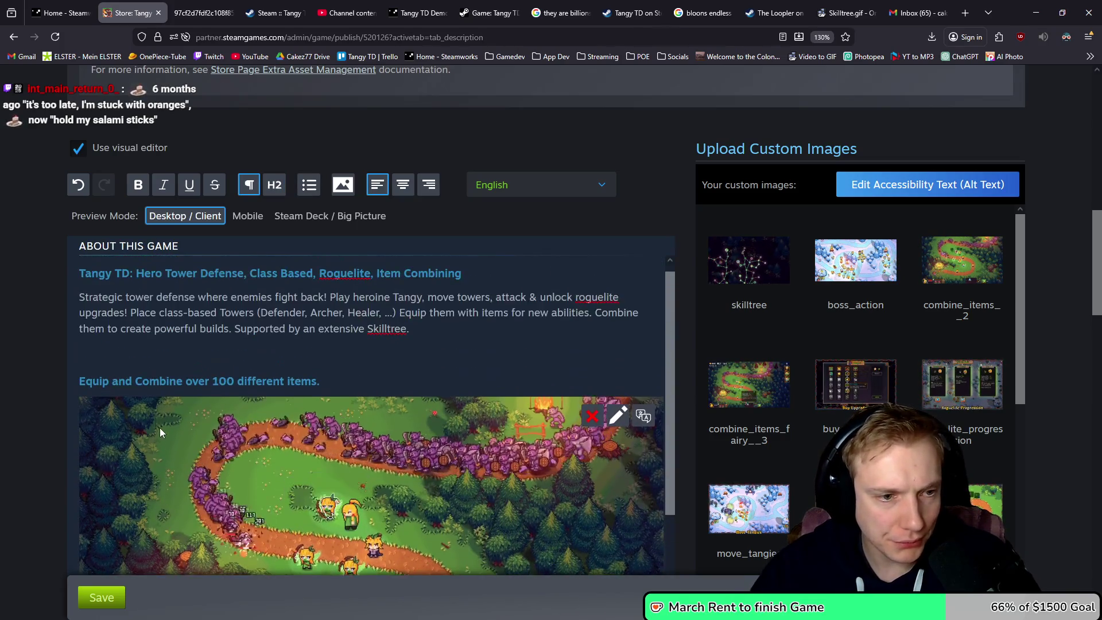
pyautogui.click(131, 439)
pyautogui.press('Delete')
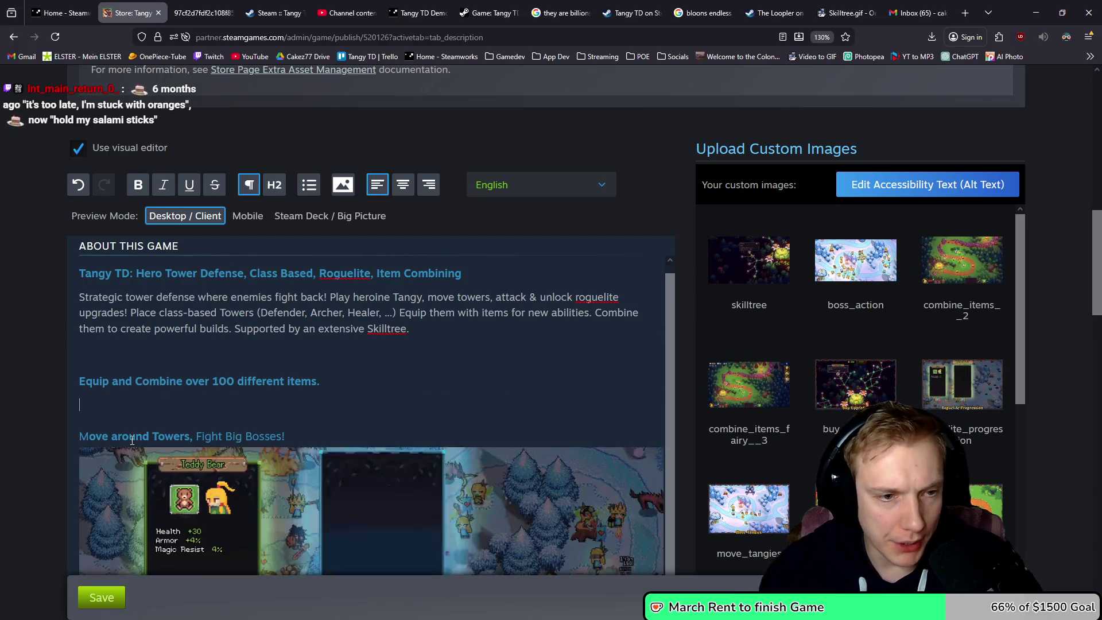
pyautogui.press('Return')
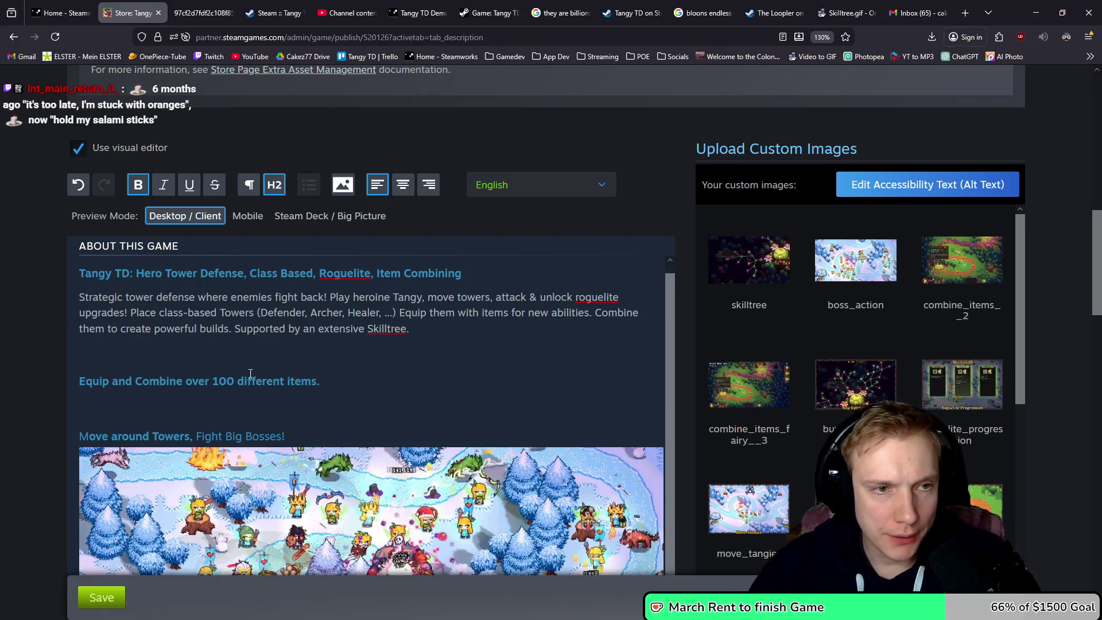
pyautogui.click(343, 184)
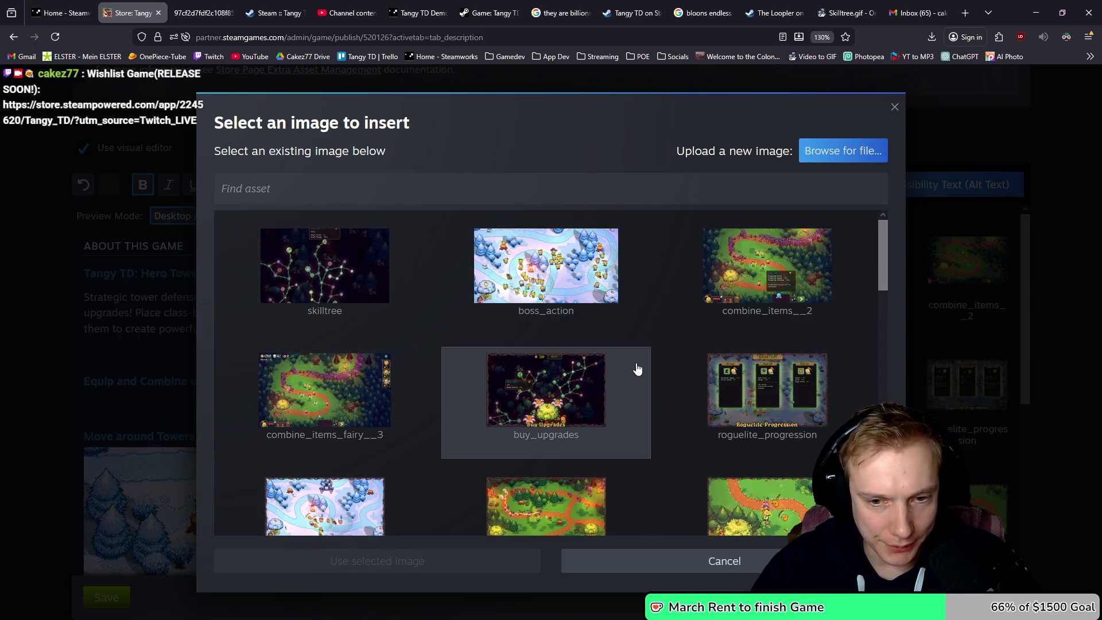
pyautogui.scroll(-3, 608, 373)
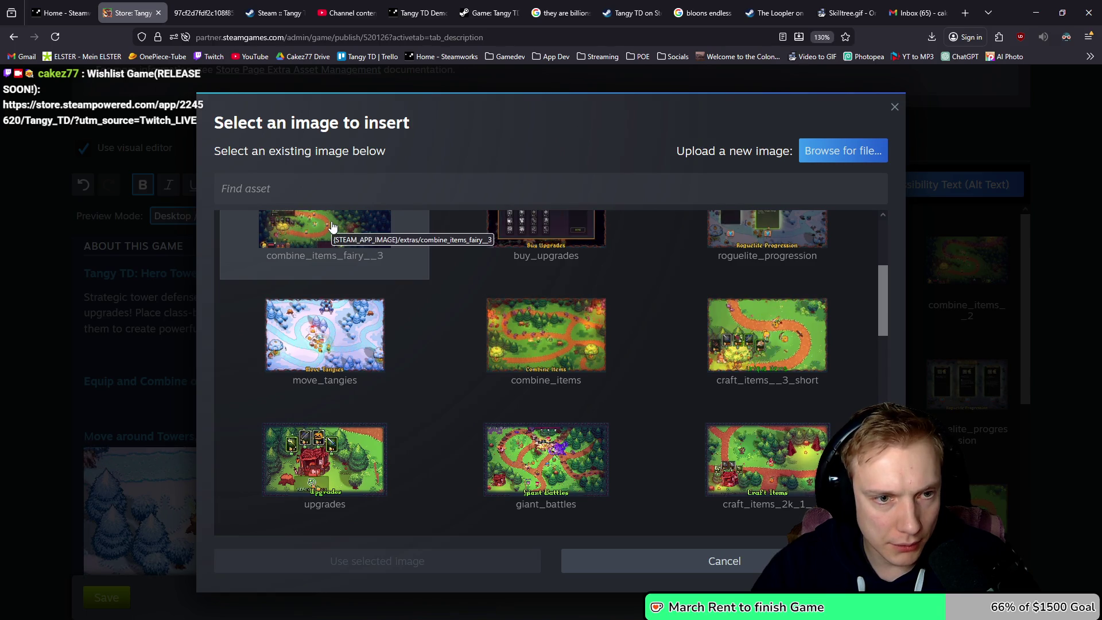
pyautogui.scroll(3, 475, 300)
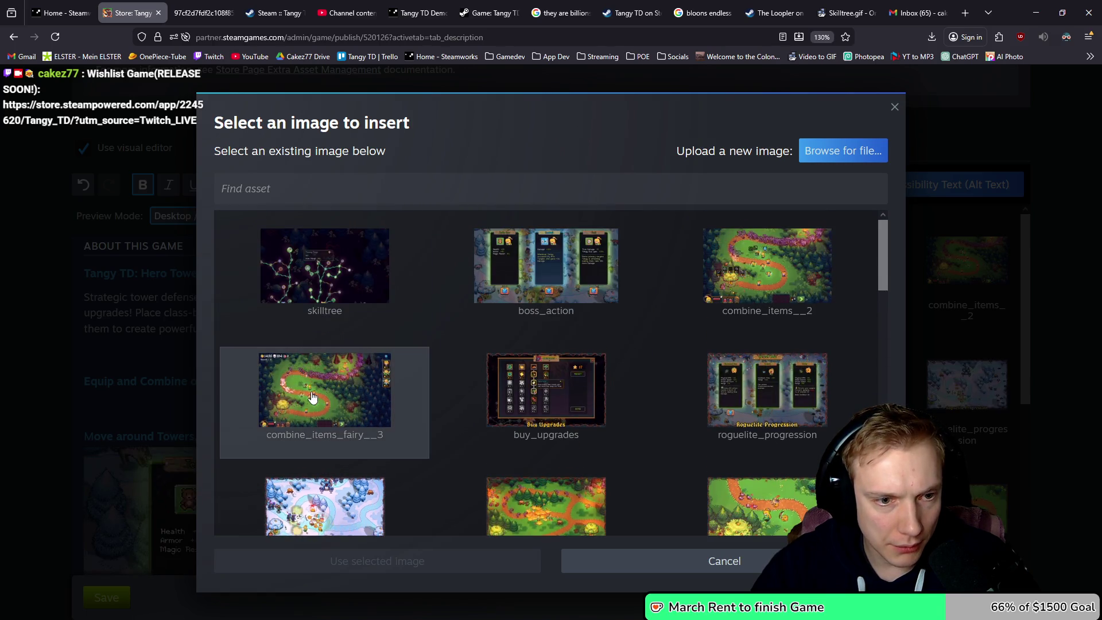
pyautogui.click(766, 270)
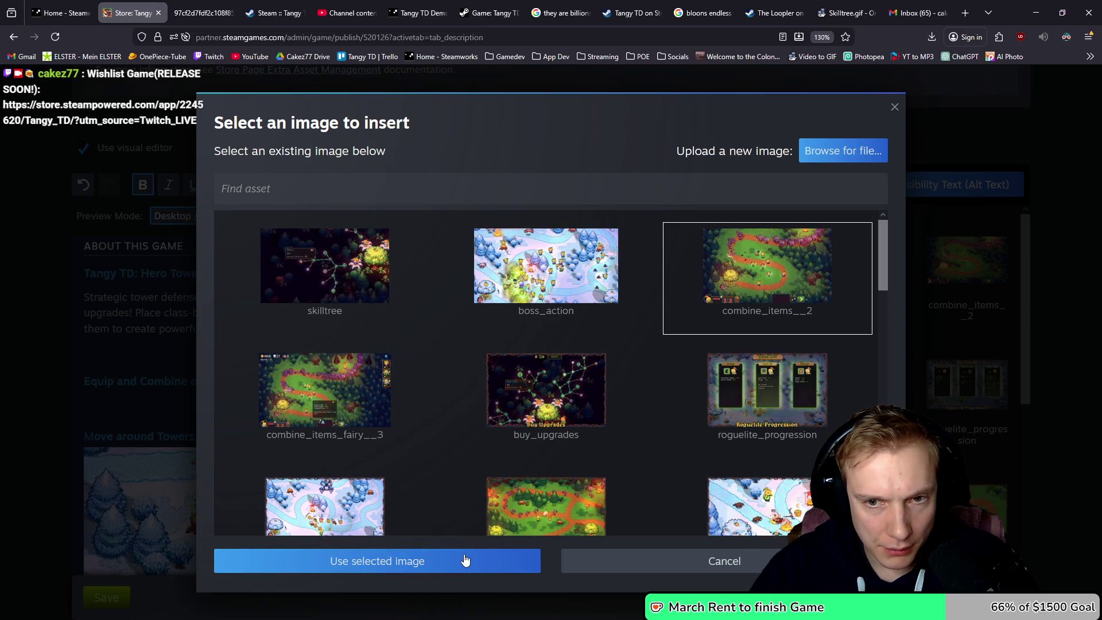
pyautogui.click(463, 561)
pyautogui.scroll(-2, 436, 334)
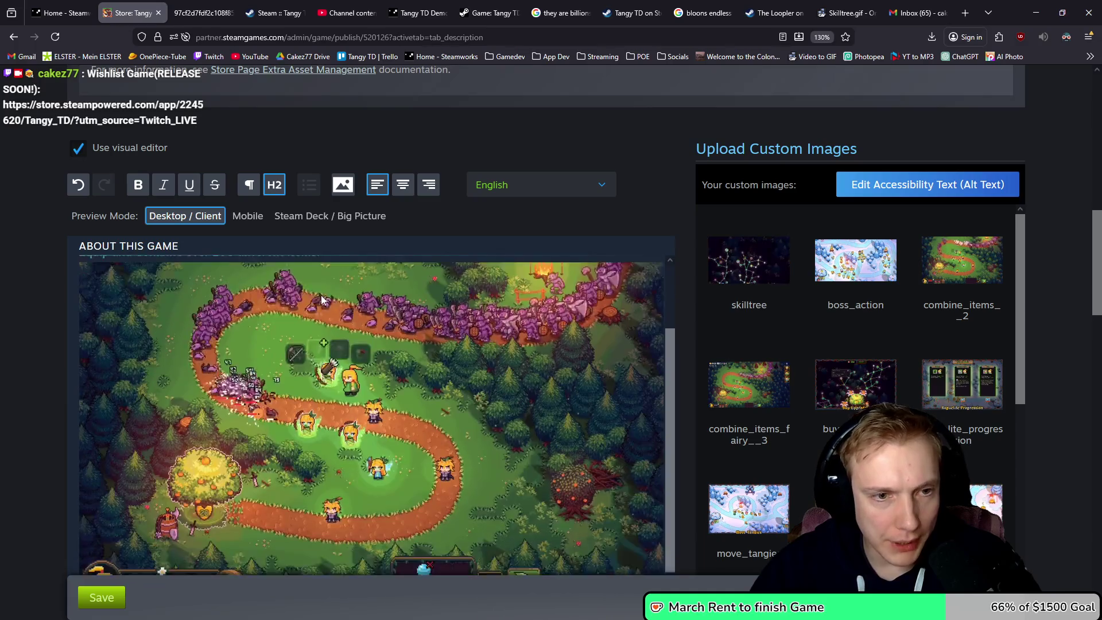
# - Remove the extra blank line below the intro paragraph
pyautogui.scroll(1, 304, 324)
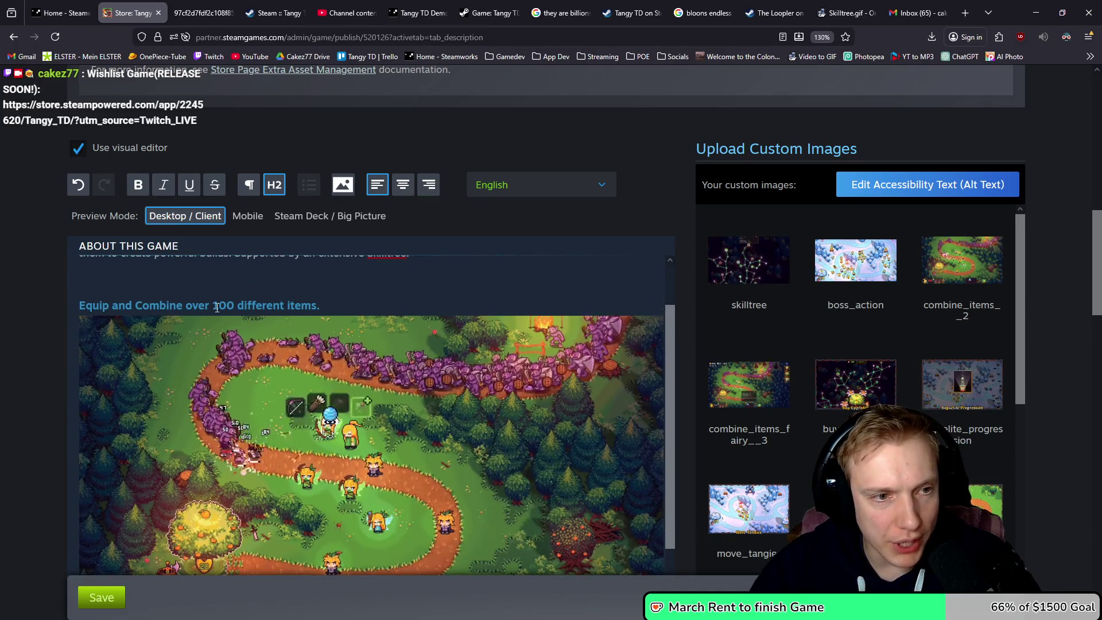
pyautogui.scroll(-5, 238, 314)
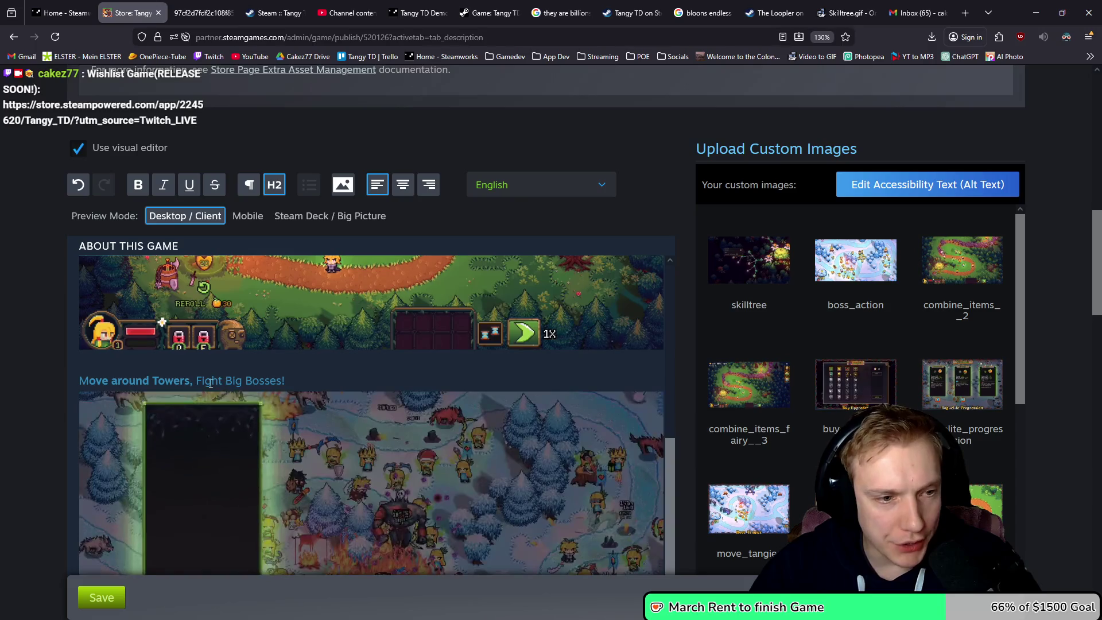
pyautogui.scroll(-7, 304, 389)
pyautogui.scroll(-7, 374, 391)
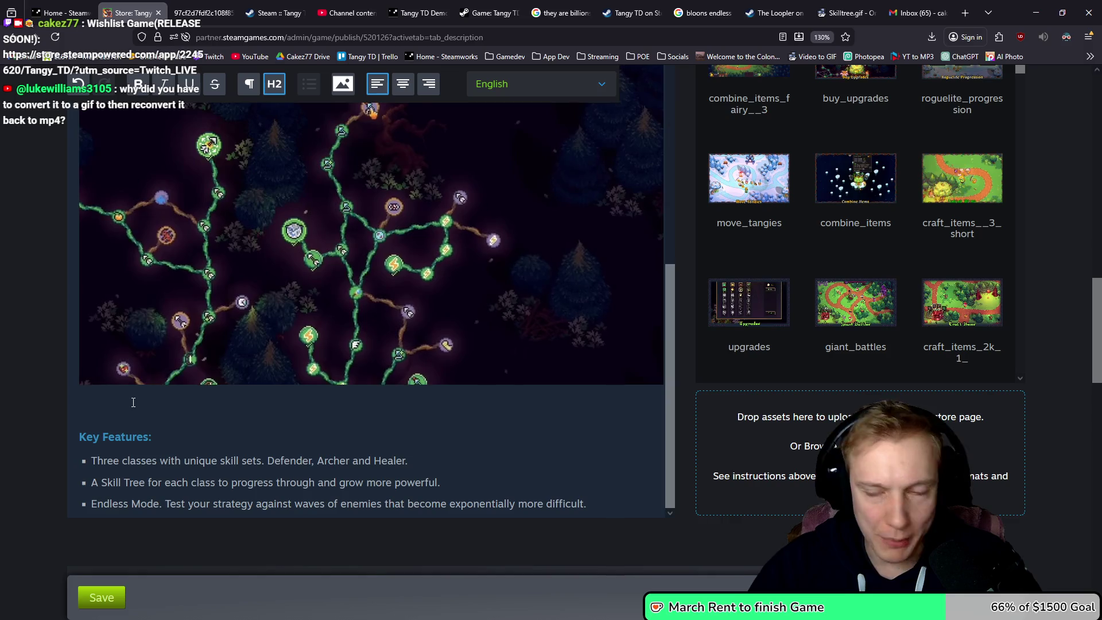
pyautogui.scroll(12, 172, 396)
pyautogui.scroll(10, 167, 380)
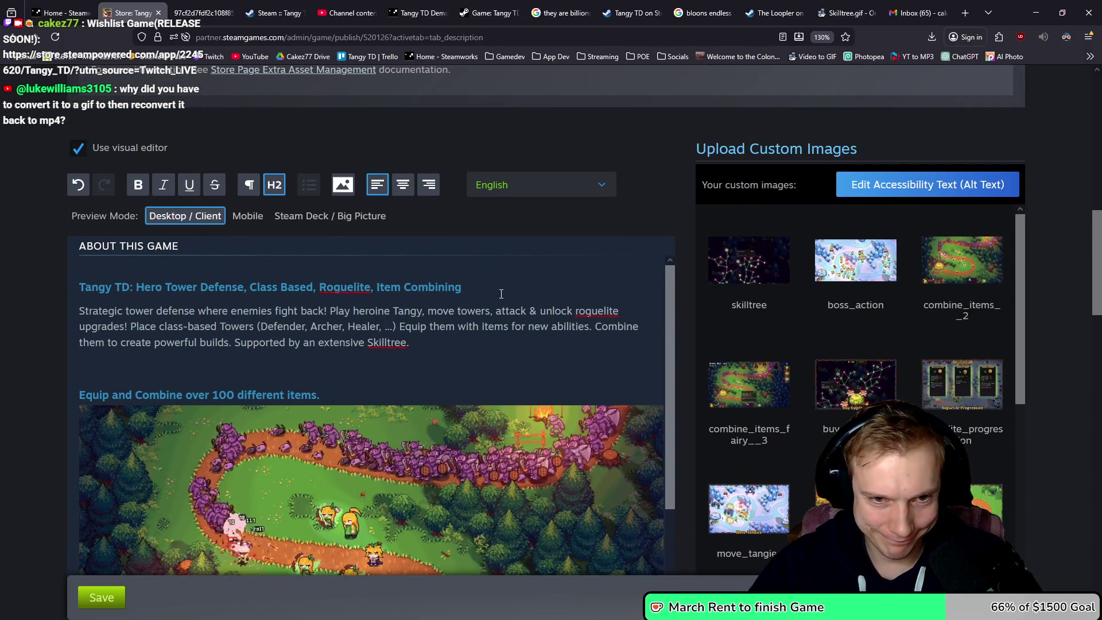
pyautogui.click(483, 290)
pyautogui.press('Down')
pyautogui.press('Down')
pyautogui.press('Down')
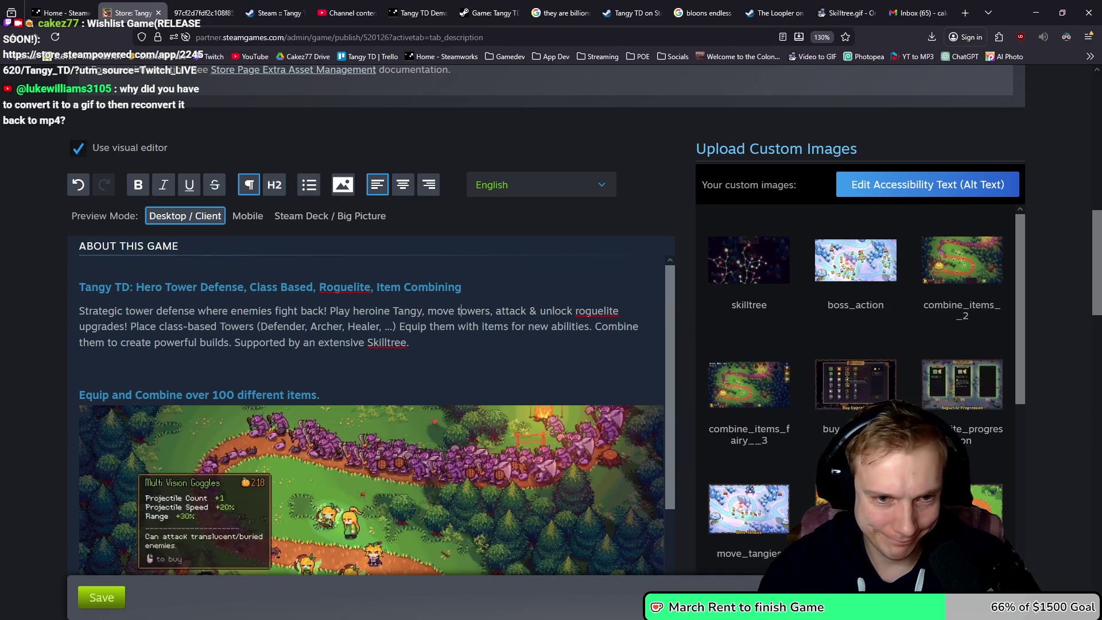
pyautogui.press('BackSpace')
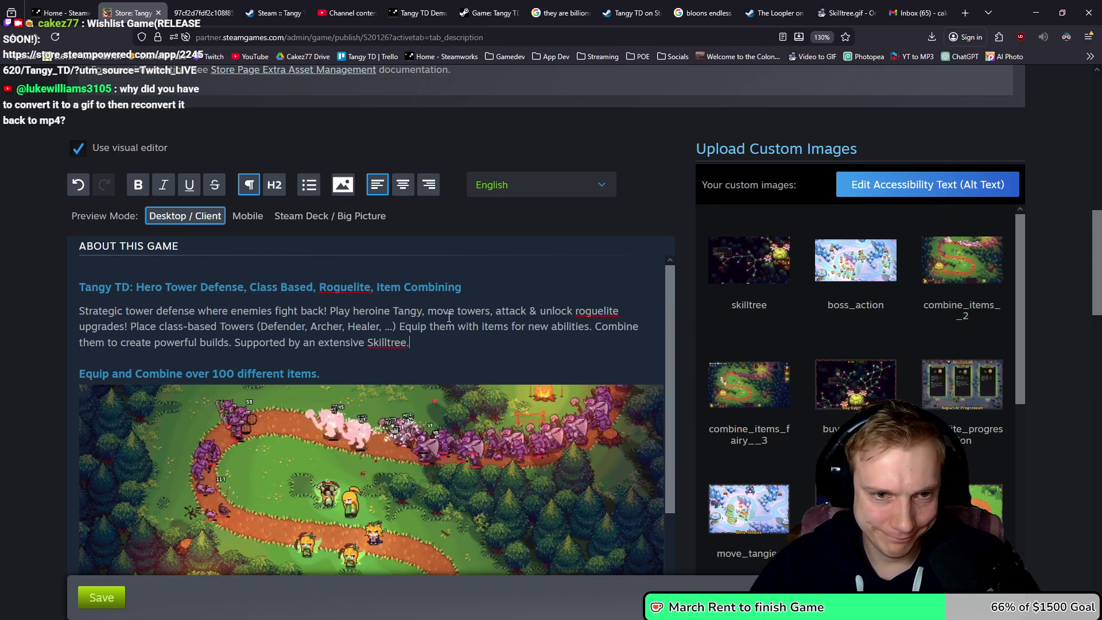
# - Trim the ', ...' following Healer from the tower list
pyautogui.click(393, 328)
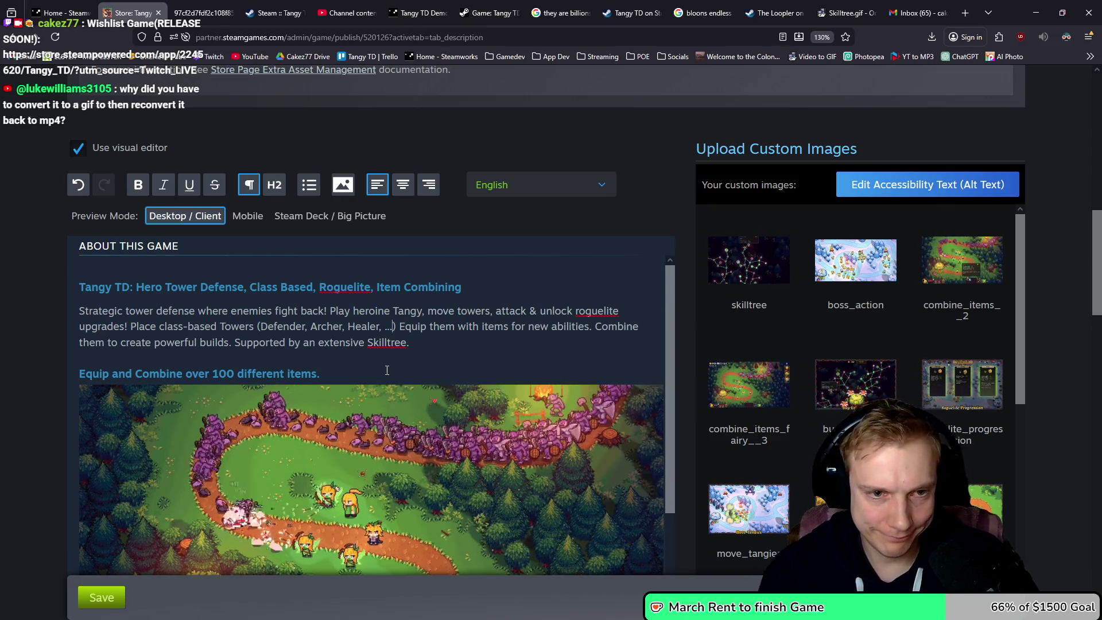
pyautogui.press('BackSpace')
pyautogui.press('BackSpace')
pyautogui.press('BackSpace')
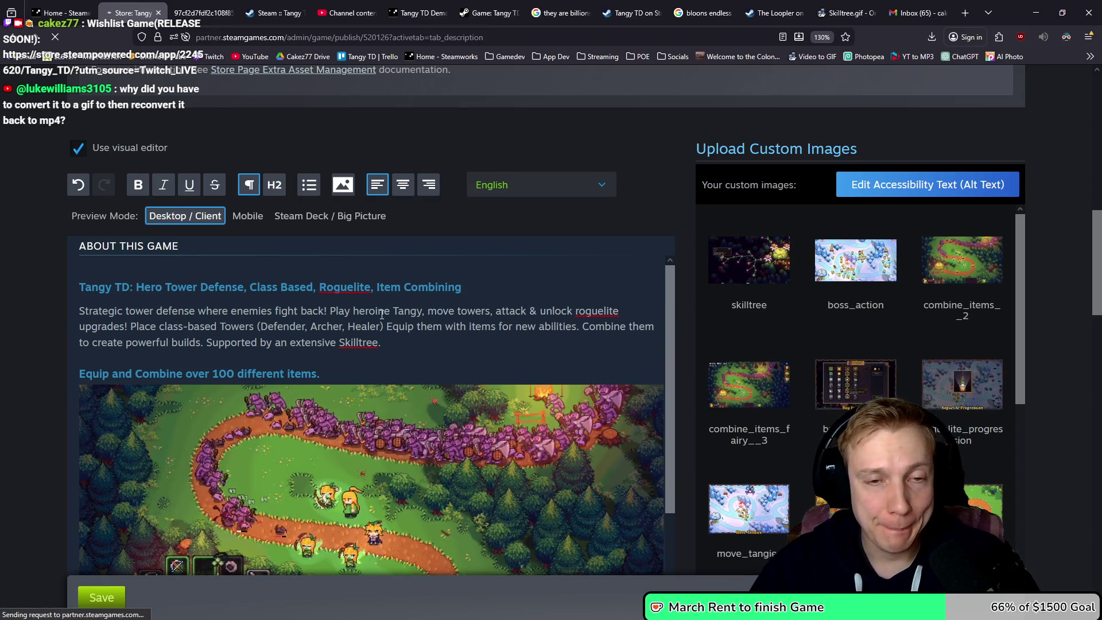
pyautogui.scroll(5, 461, 279)
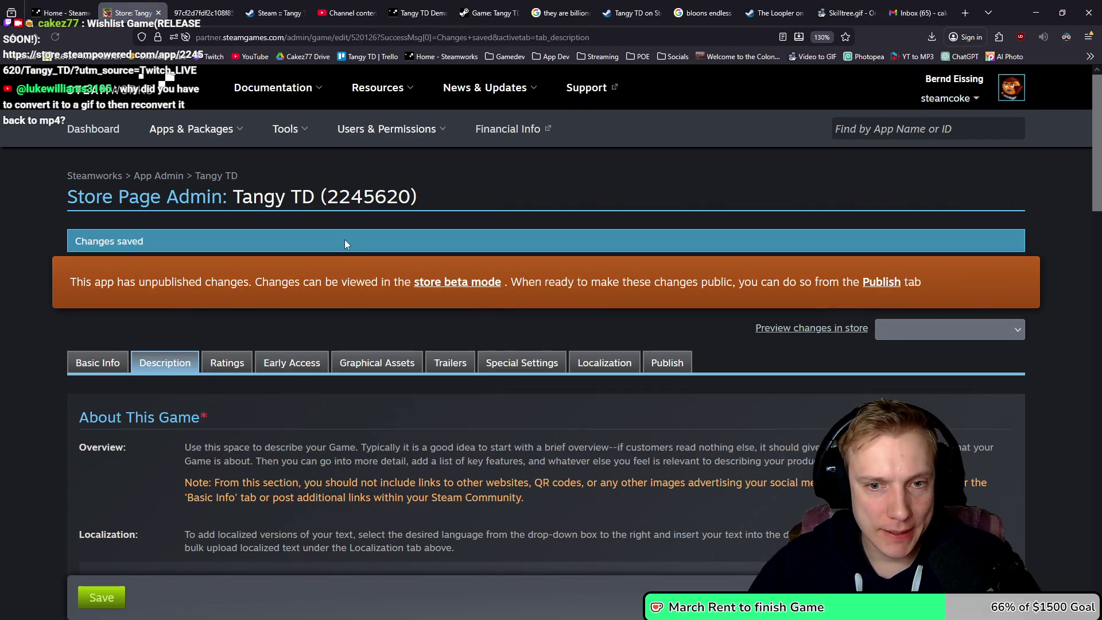
# - Publish the saved Tangy TD store description changes to the public page as revision 101
pyautogui.click(664, 362)
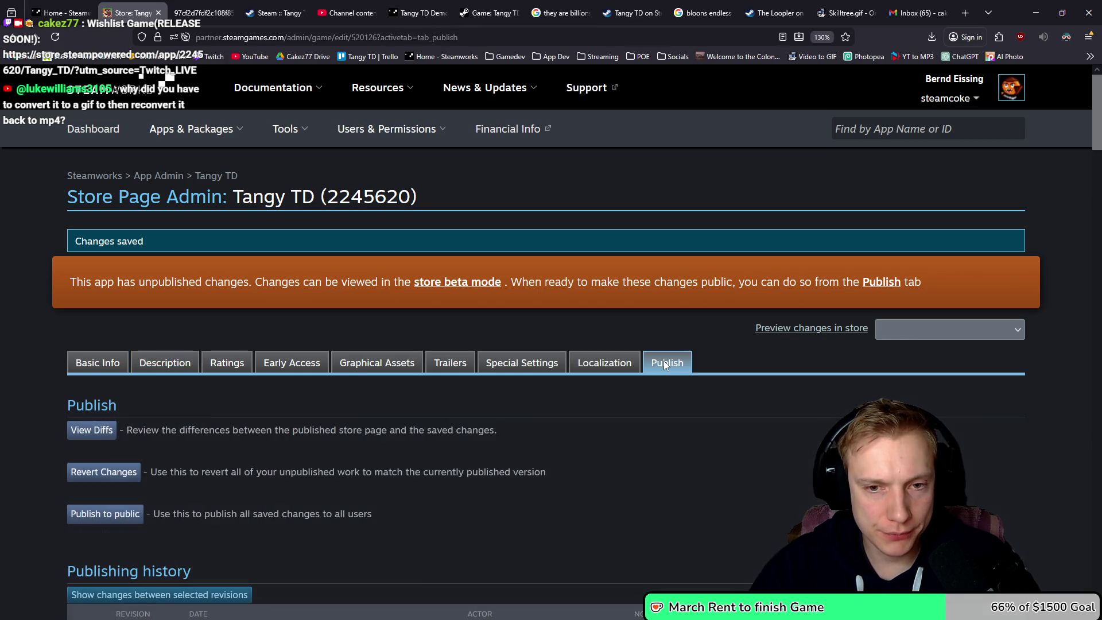
pyautogui.scroll(-3, 258, 333)
pyautogui.click(103, 348)
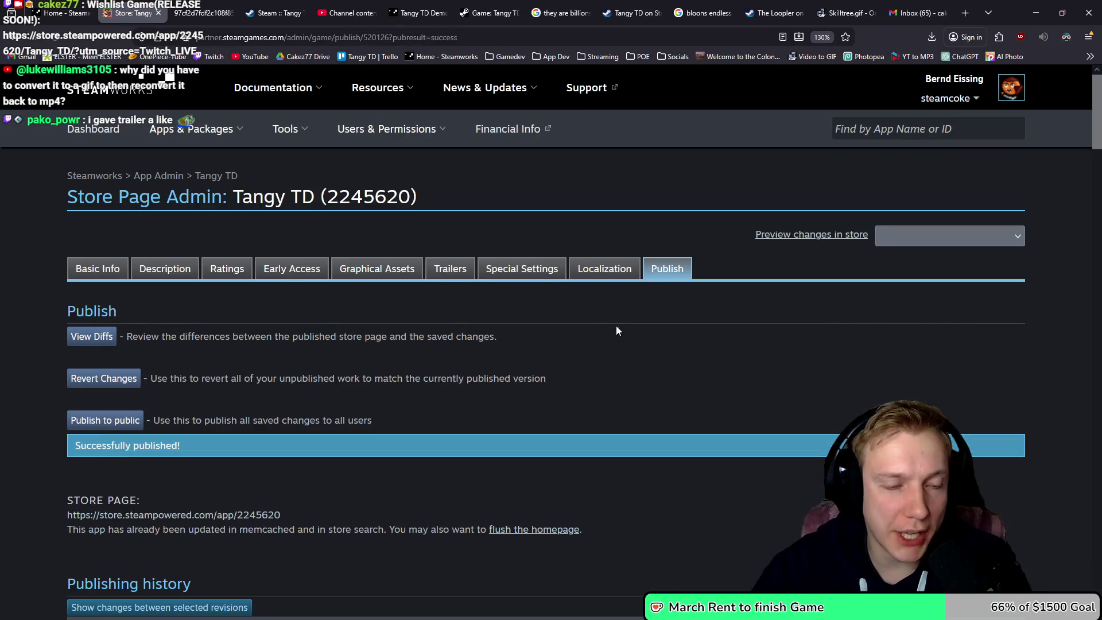
pyautogui.scroll(-1, 603, 335)
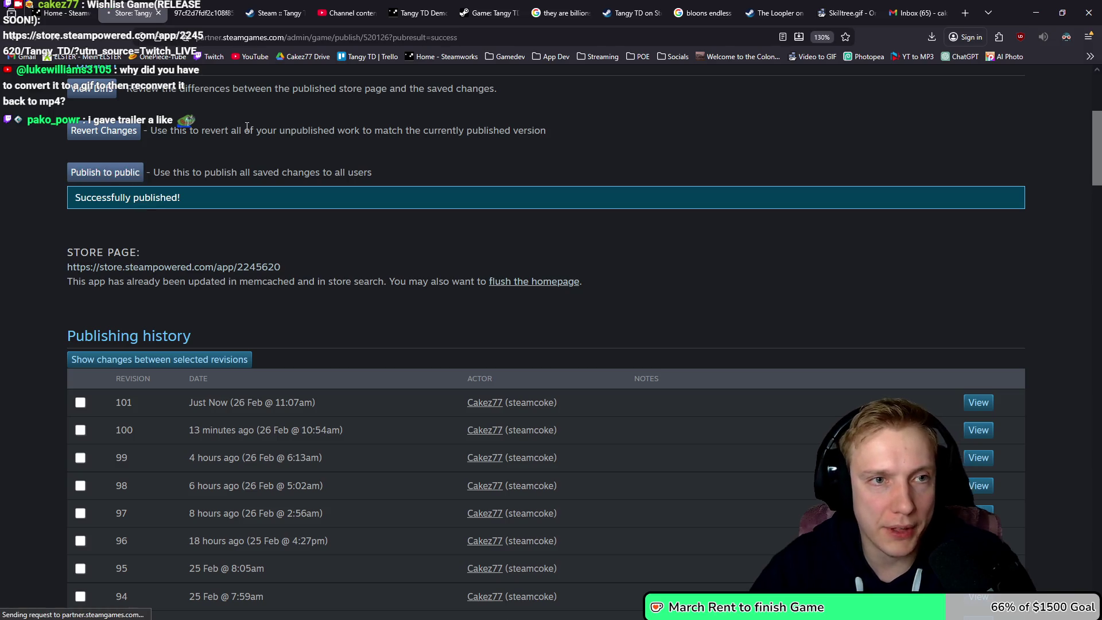
pyautogui.click(274, 5)
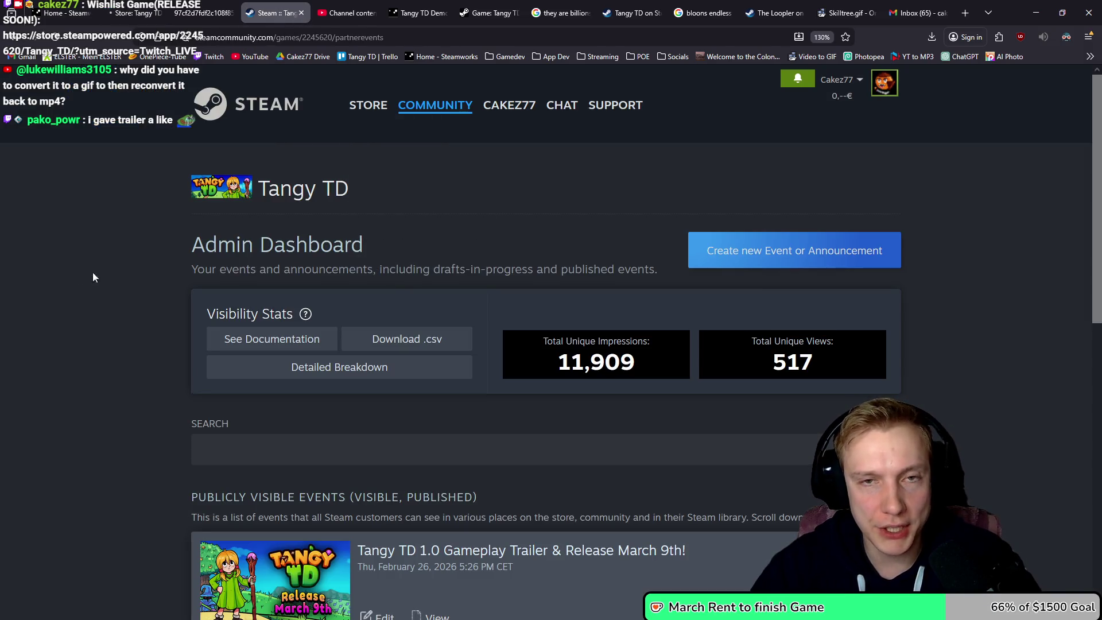
# - On the live Tangy TD store page, expand the full game description
pyautogui.click(621, 18)
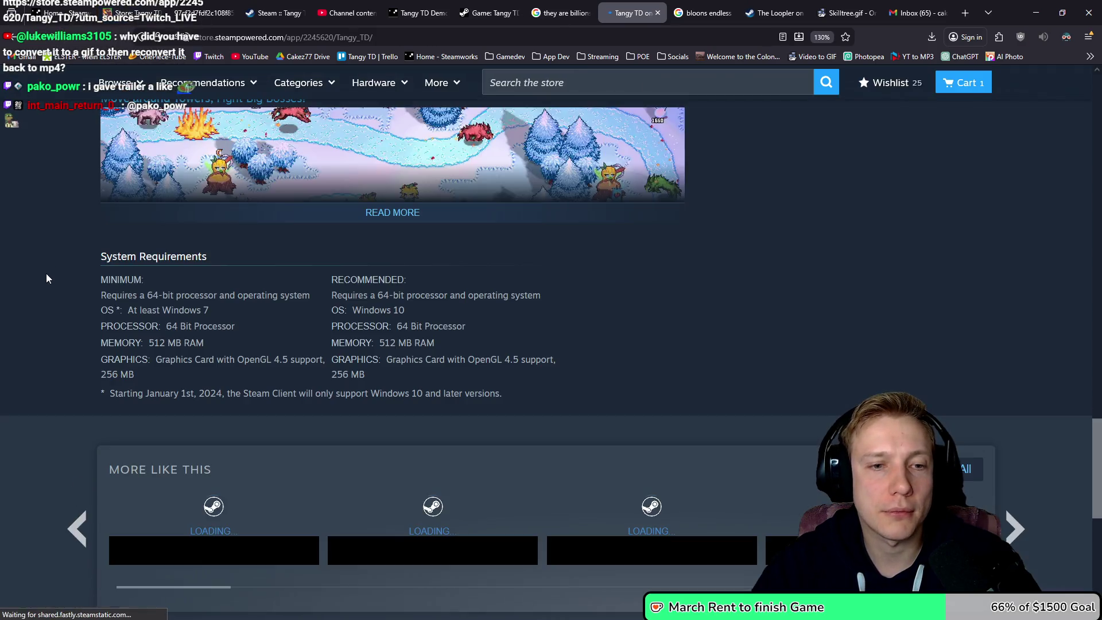
pyautogui.scroll(-3, 329, 390)
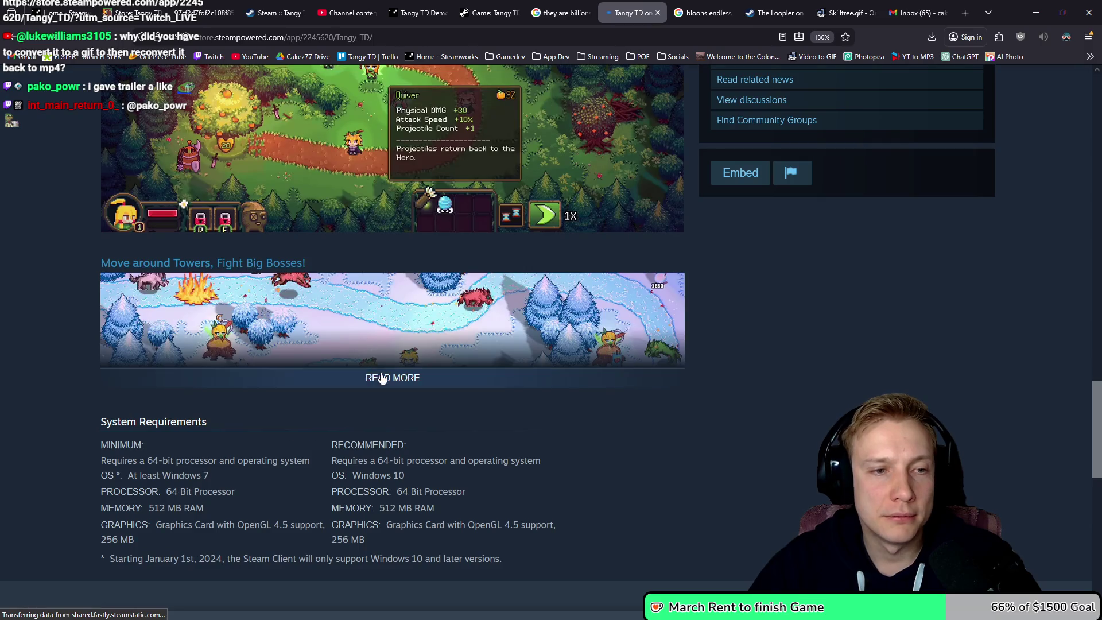
pyautogui.click(381, 379)
pyautogui.scroll(-8, 402, 327)
pyautogui.scroll(-3, 488, 305)
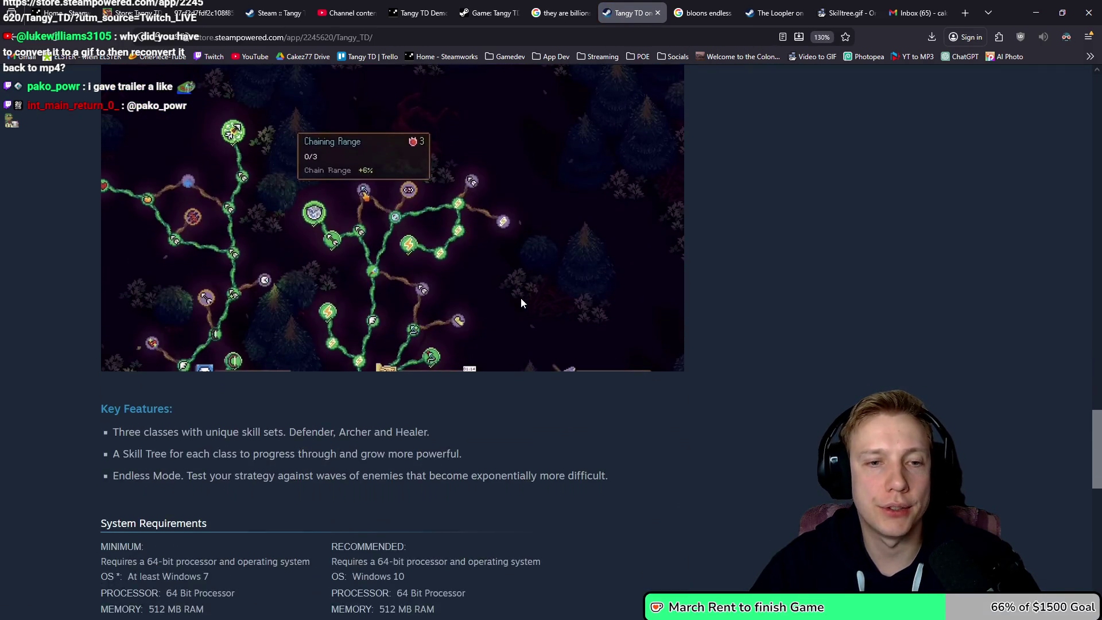
pyautogui.scroll(3, 521, 303)
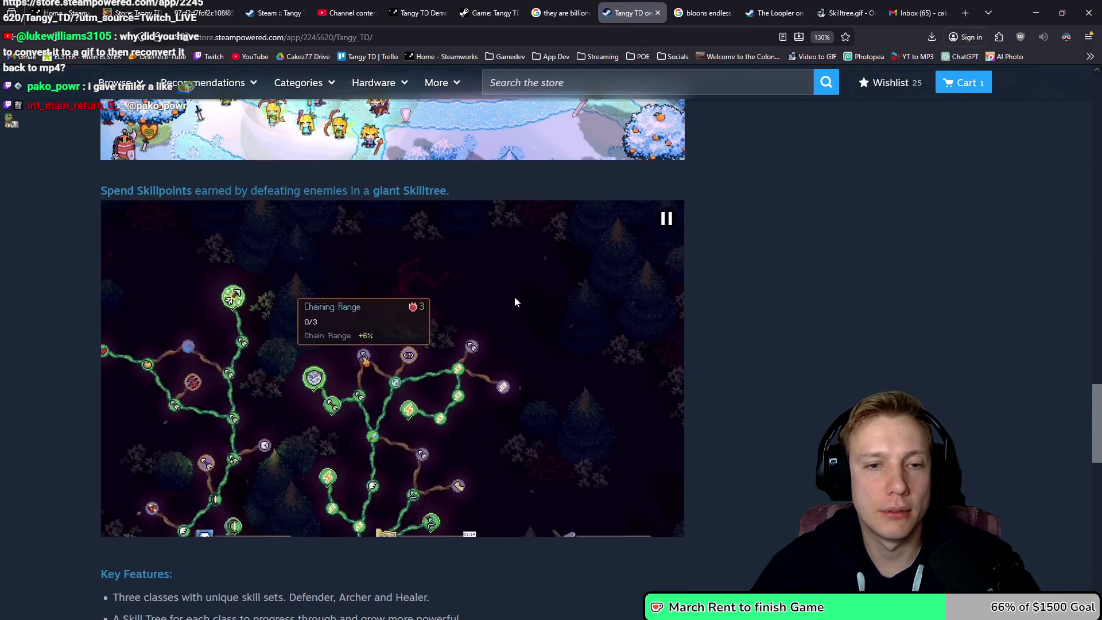
# - Play the skill-tree gameplay video and check the embedded videos under each description heading
pyautogui.click(452, 341)
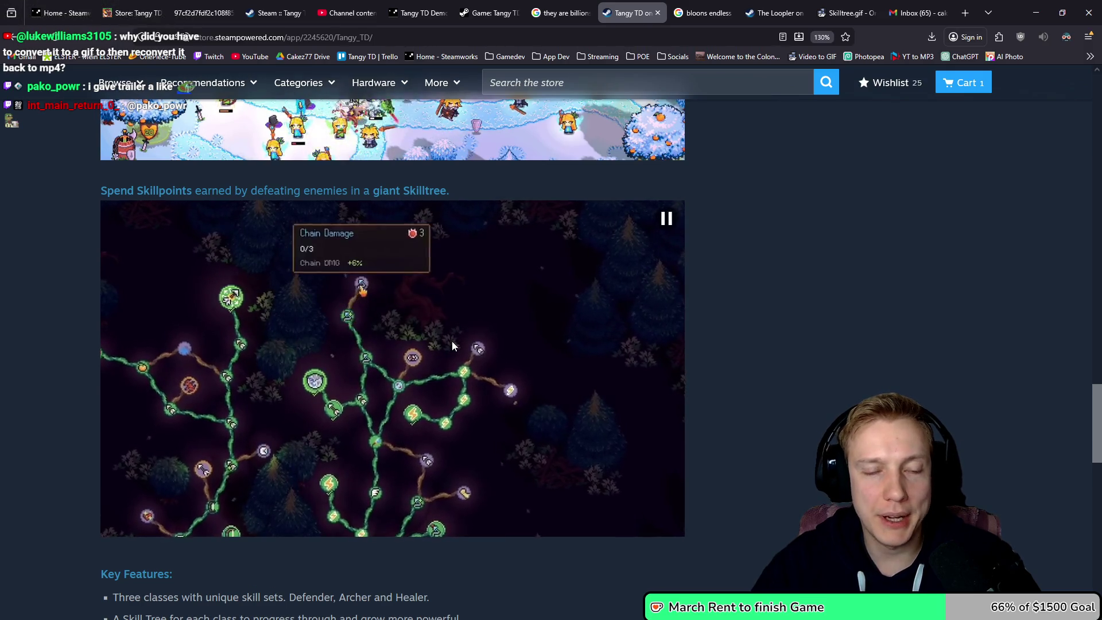
pyautogui.scroll(10, 451, 332)
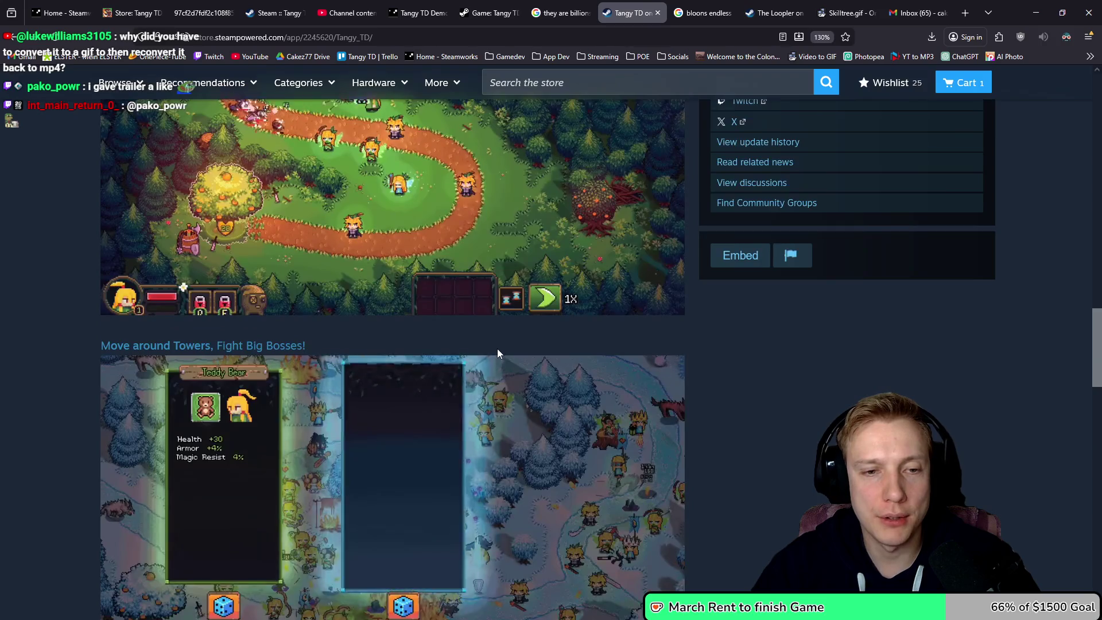
pyautogui.scroll(7, 497, 351)
pyautogui.scroll(-12, 495, 347)
pyautogui.scroll(-6, 490, 344)
pyautogui.scroll(16, 479, 339)
pyautogui.scroll(-4, 476, 337)
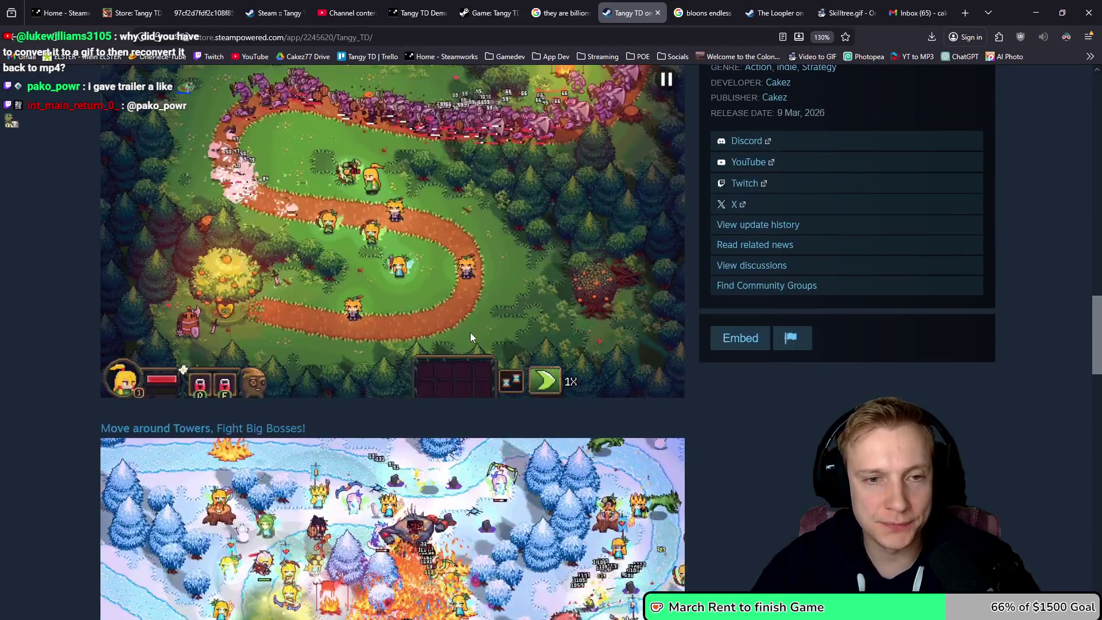
pyautogui.scroll(-8, 470, 332)
pyautogui.scroll(20, 467, 332)
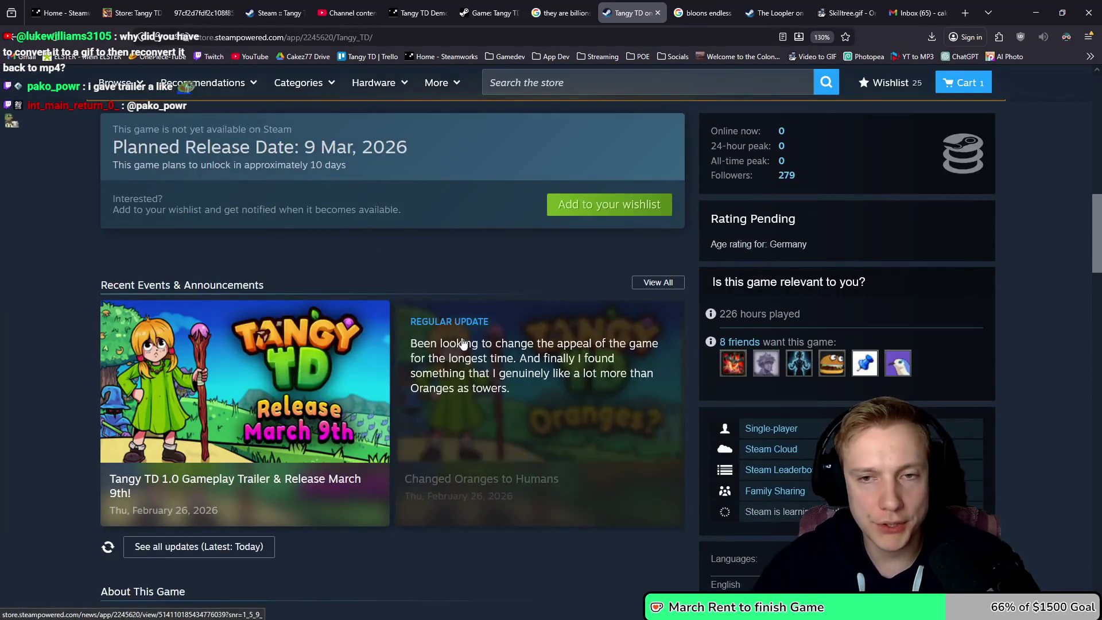
pyautogui.scroll(4, 464, 342)
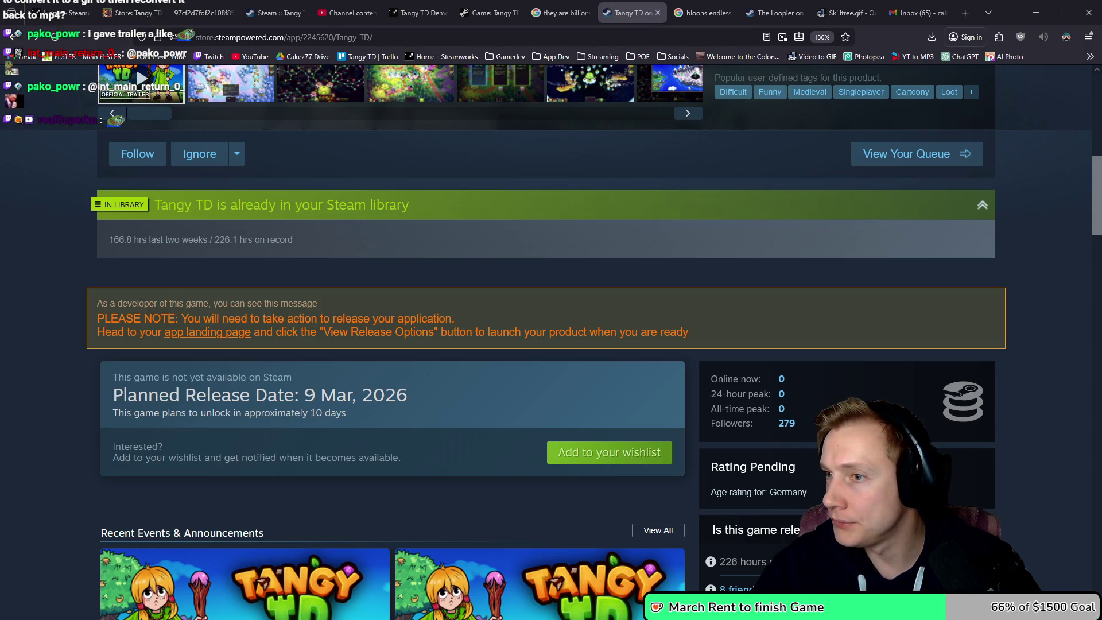
pyautogui.hotkey('alt', 'Tab')
# - Return from the Presskit Drive tab to the Compose Mail tab with the Tangy TD – IGN outreach draft
pyautogui.hotkey('ctrl', 'shift', 'Tab')
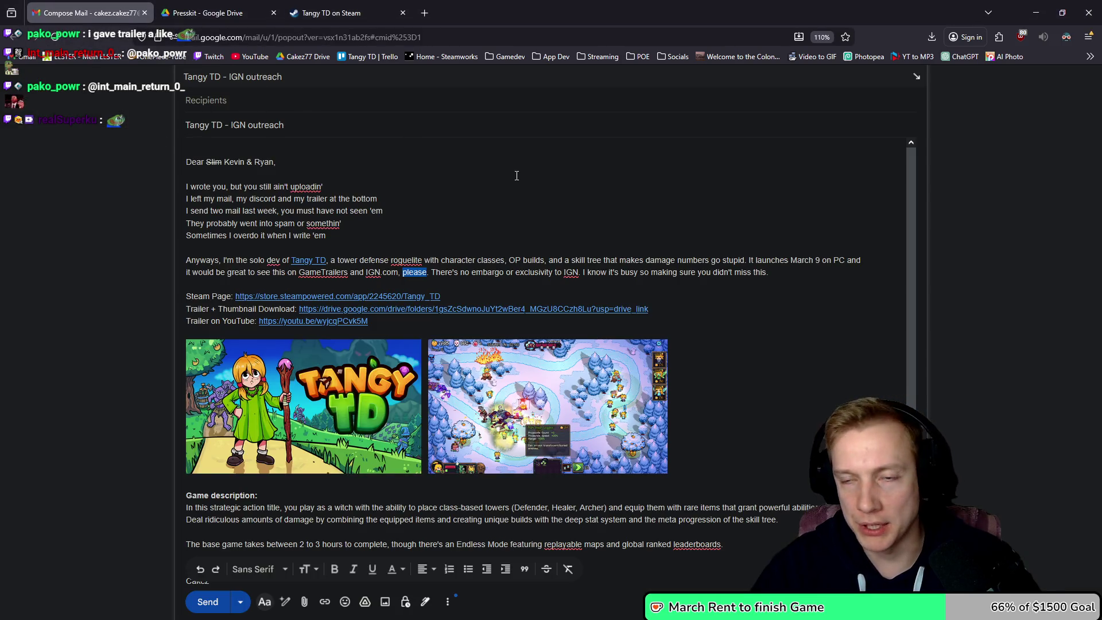